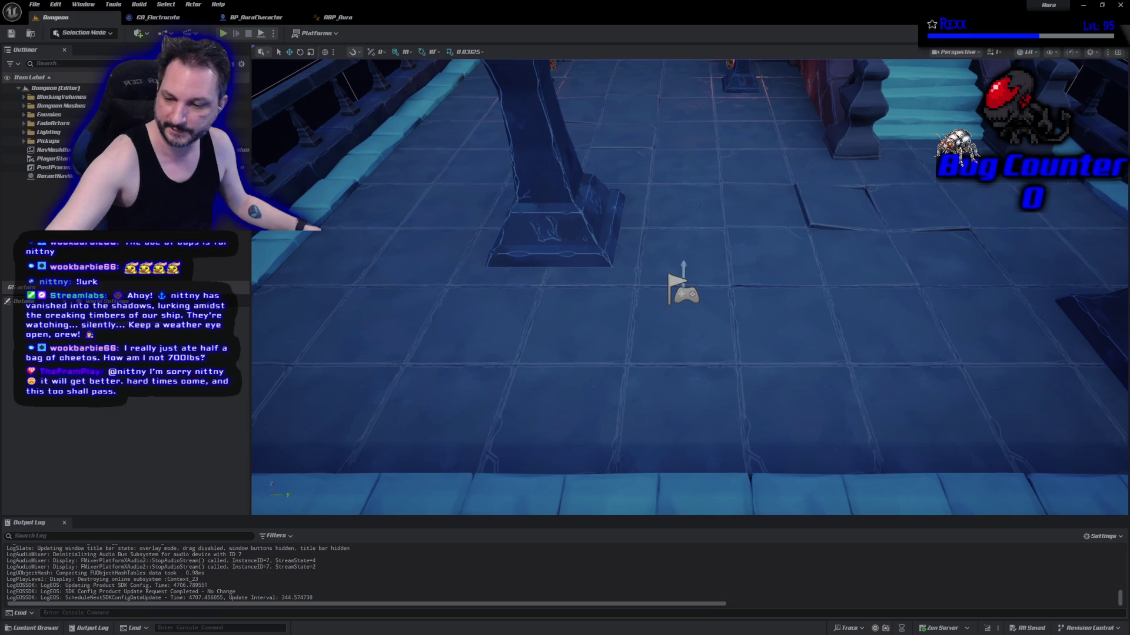
# Bring GitHub Desktop to the front to review the repository's pending changes
pyautogui.hotkey('alt', 'Tab')
# Commit the five changed files to Development as 'Player Block Tags' and push to origin
pyautogui.click(330, 456)
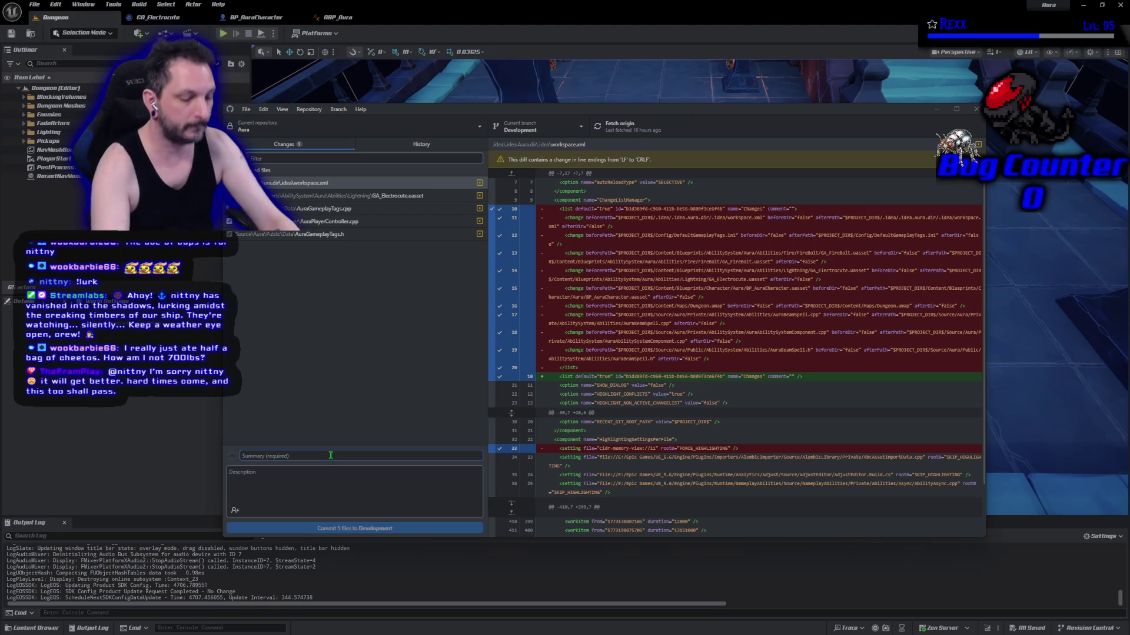
pyautogui.write('Player Block Tags')
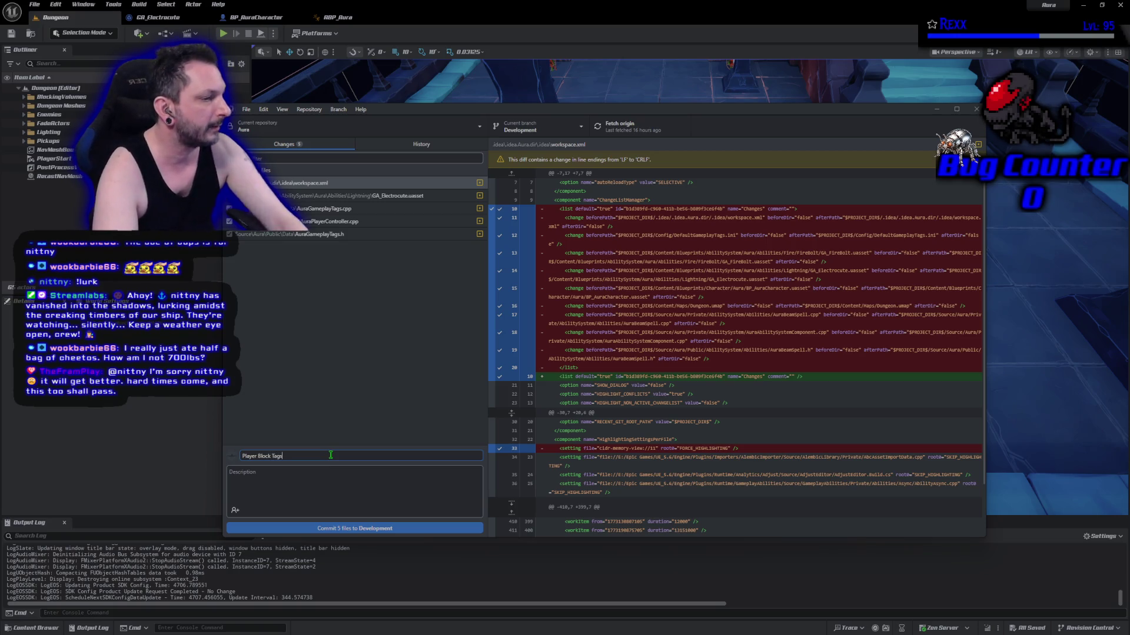
pyautogui.click(345, 528)
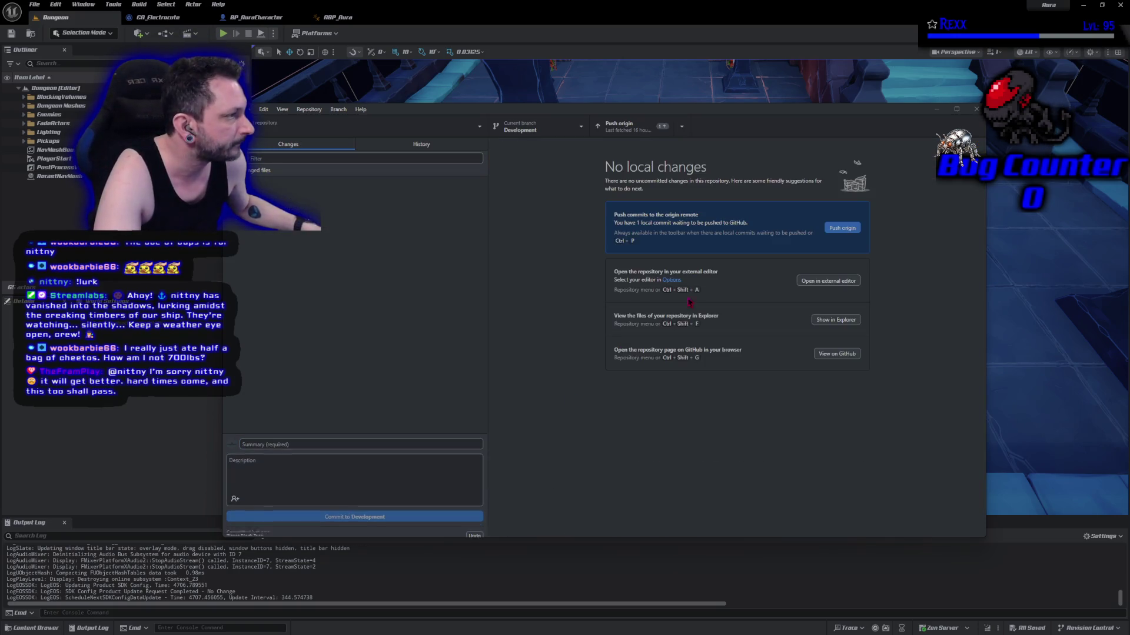
pyautogui.click(840, 227)
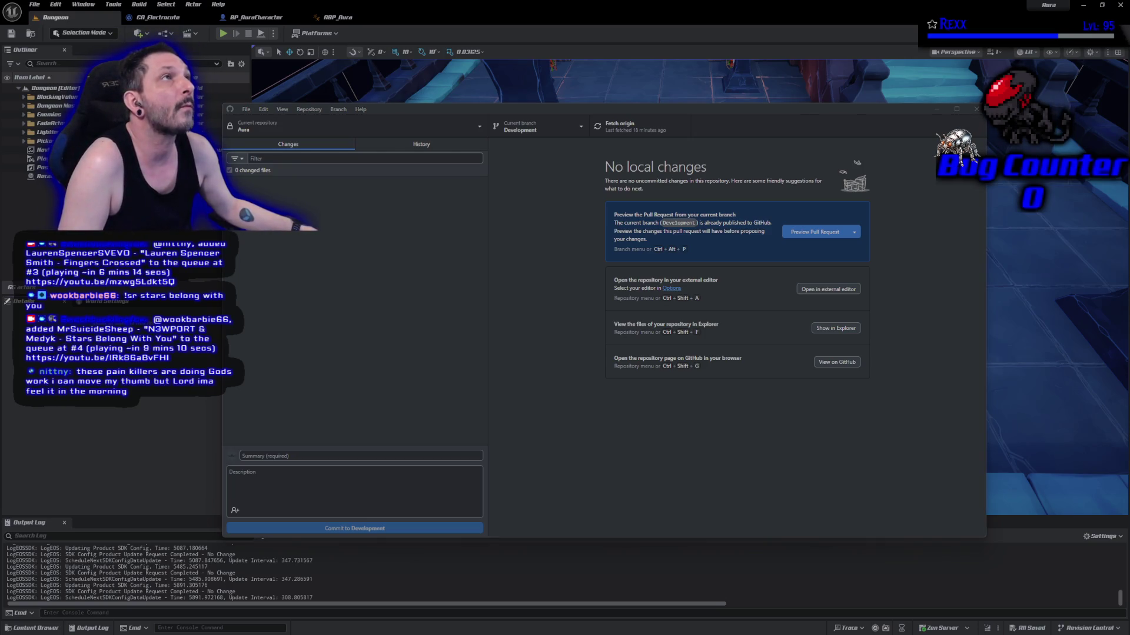
# Close GitHub Desktop, returning to the Unreal Editor's Dungeon level
pyautogui.click(975, 110)
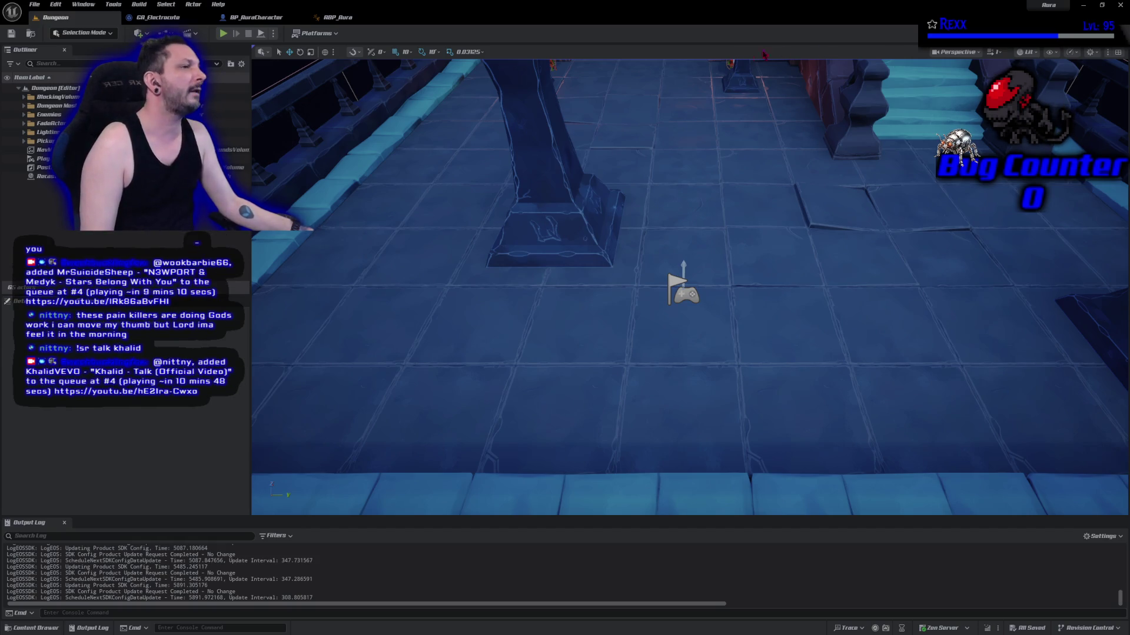
# Shut down the Unreal Editor and bring up Rider's file-tab context menu
pyautogui.click(1121, 5)
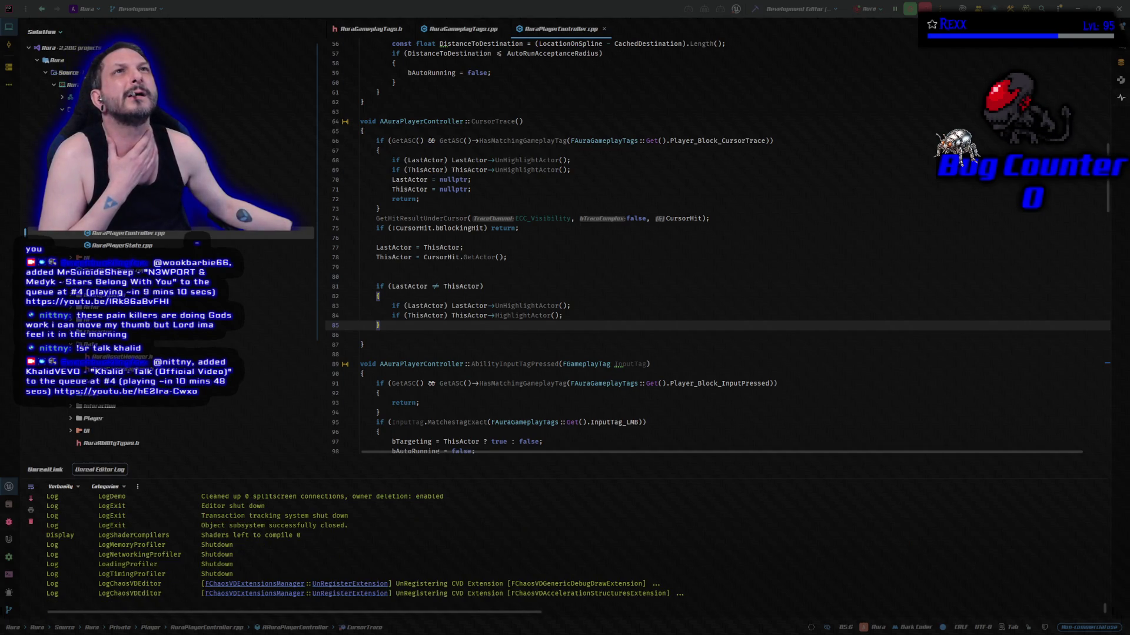
pyautogui.rightClick(375, 29)
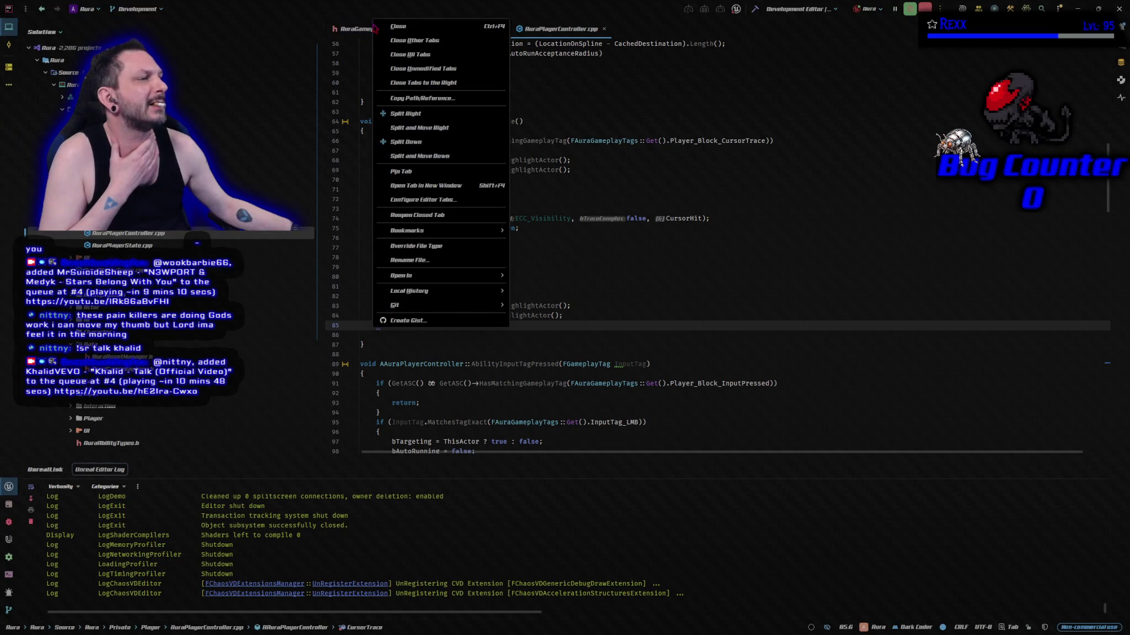
# Close all Rider tabs, collapse the Private folder without moving it, and open DefaultGameplayTags.ini
pyautogui.click(403, 54)
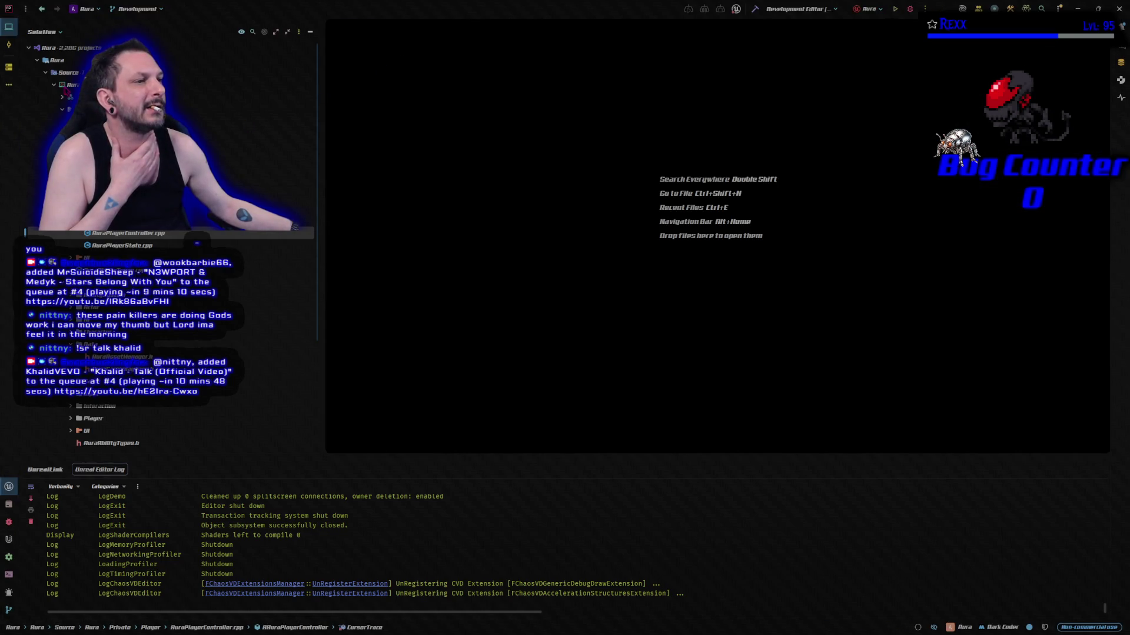
pyautogui.click(62, 109)
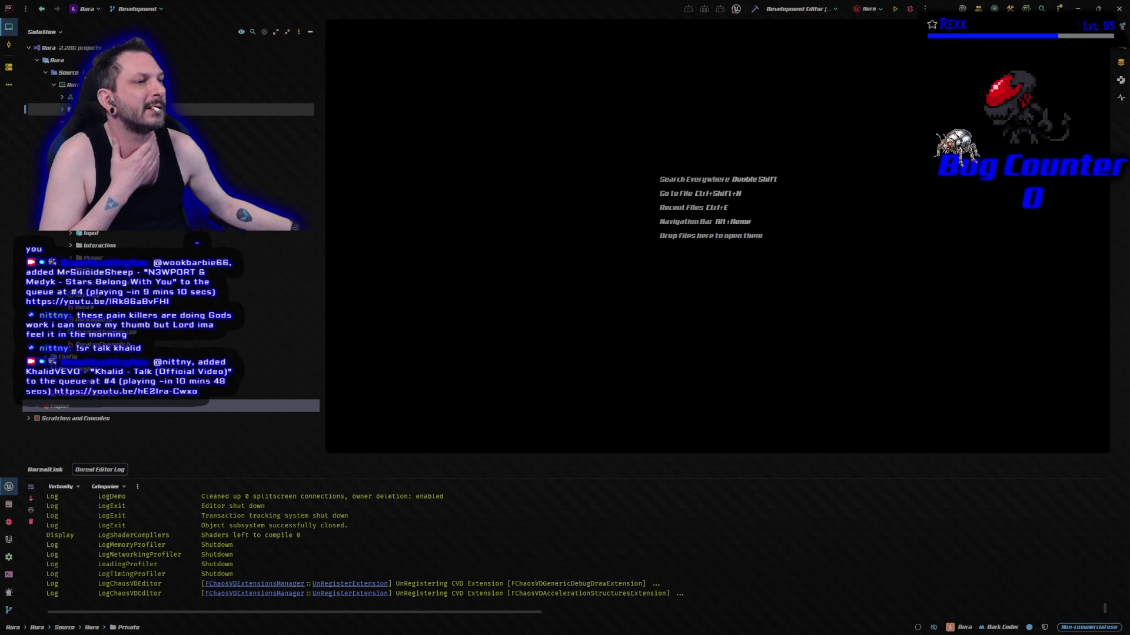
pyautogui.moveTo(62, 109); pyautogui.dragTo(88, 122)
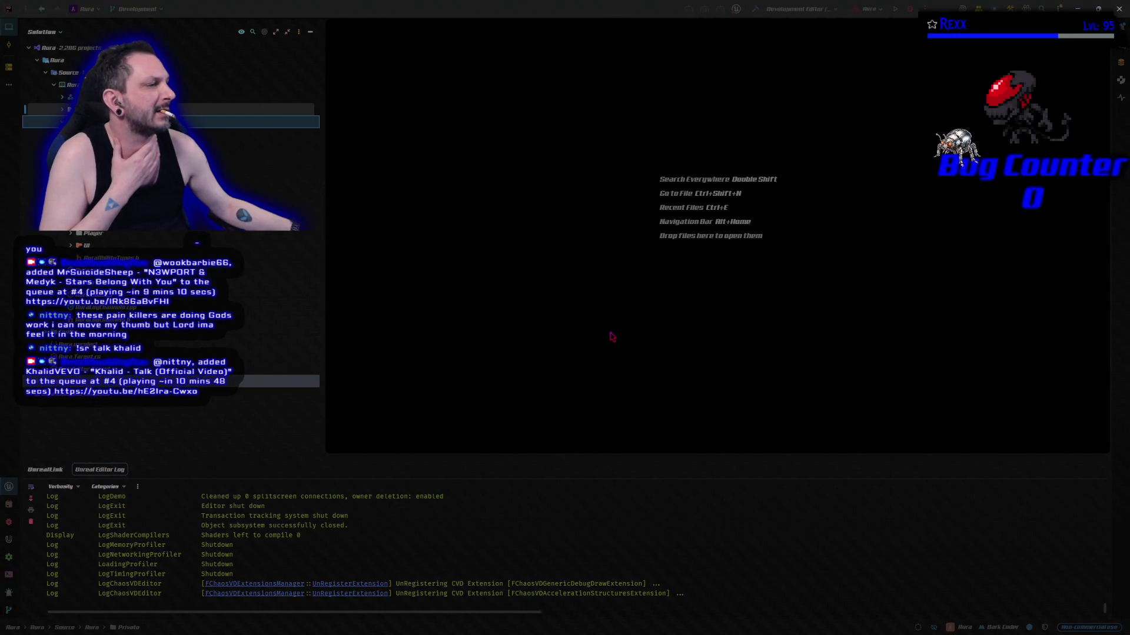
pyautogui.click(612, 333)
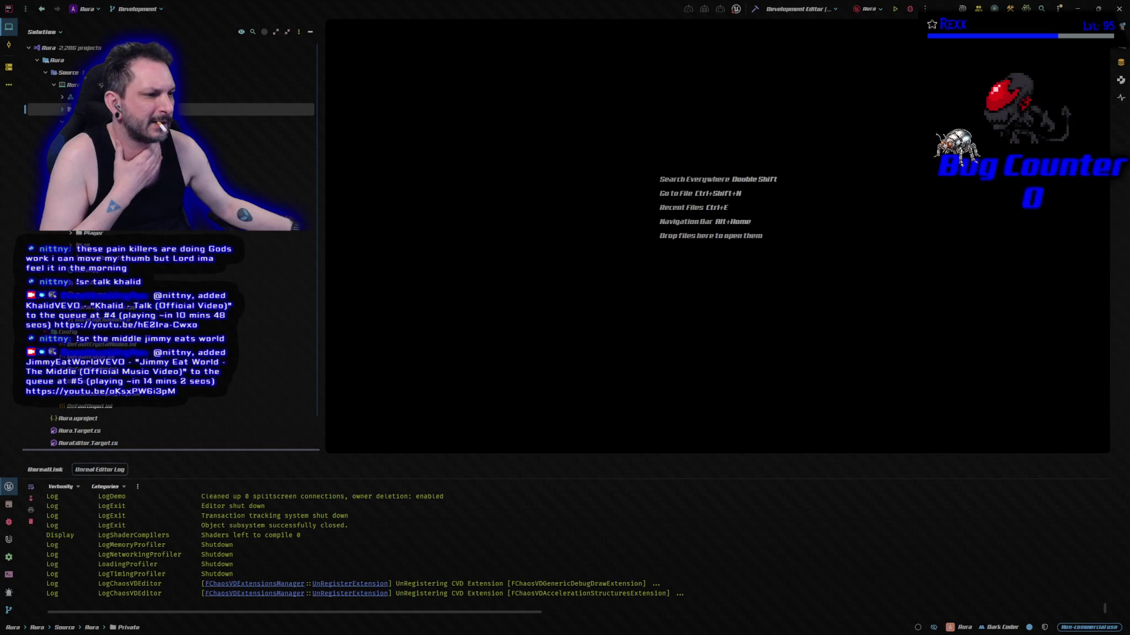
pyautogui.doubleClick(93, 397)
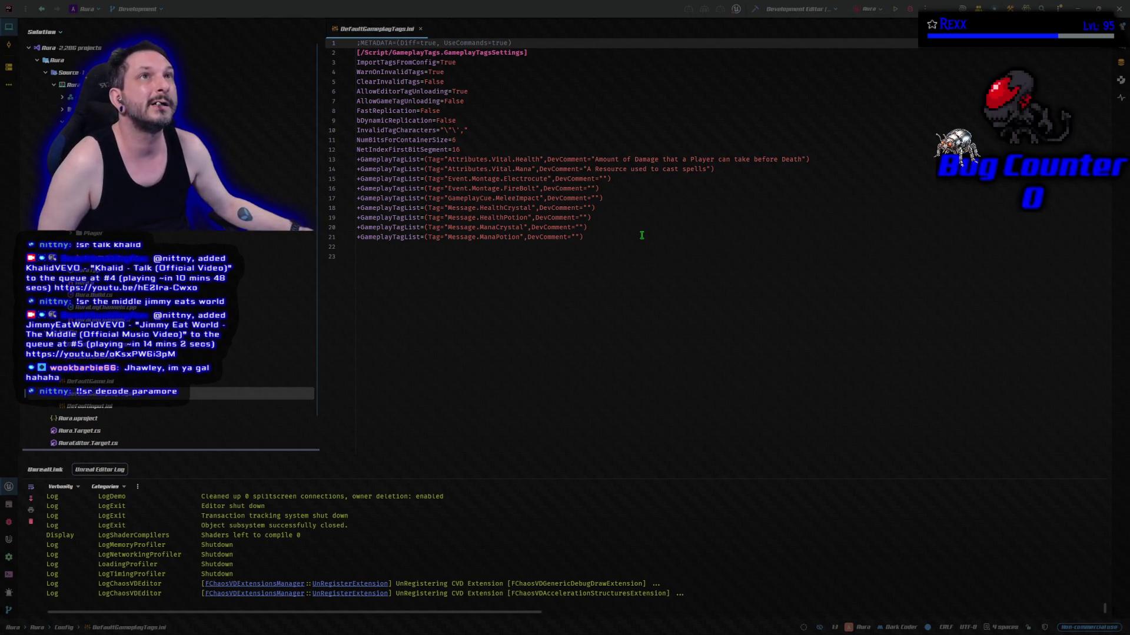
# Add a GameplayCue.ShockBurst tag below GameplayCue.MeleeImpact, then open DefaultGame.ini
pyautogui.click(625, 198)
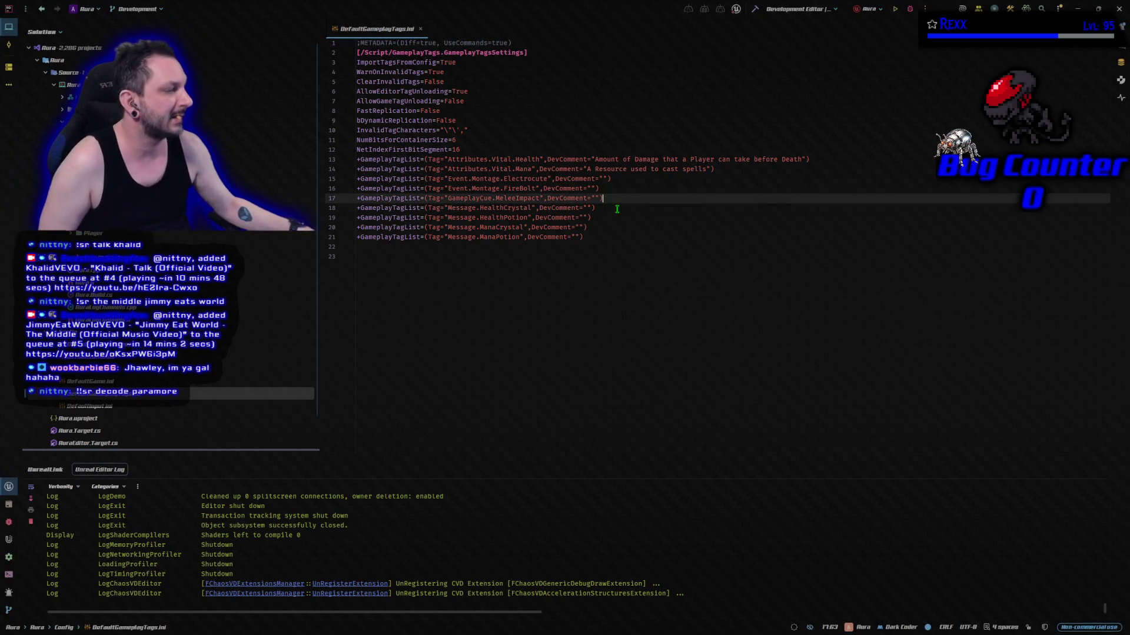
pyautogui.press('Return')
pyautogui.write('+GameplayTagList=(Tag="GameplayCue.ShockBurst",DevComment="")')
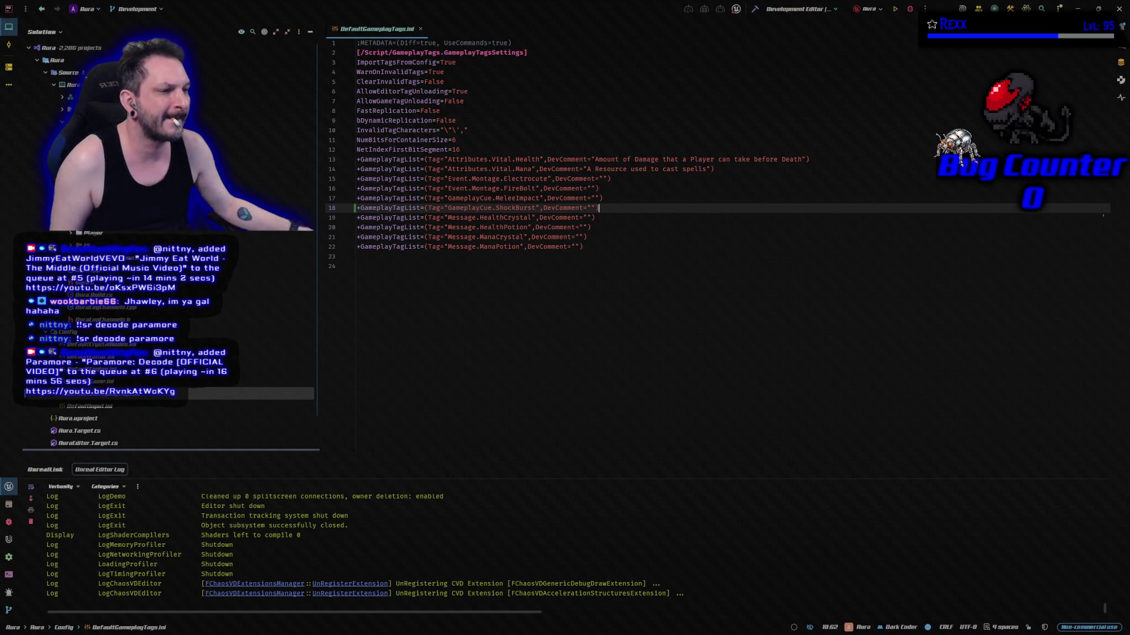
pyautogui.doubleClick(88, 381)
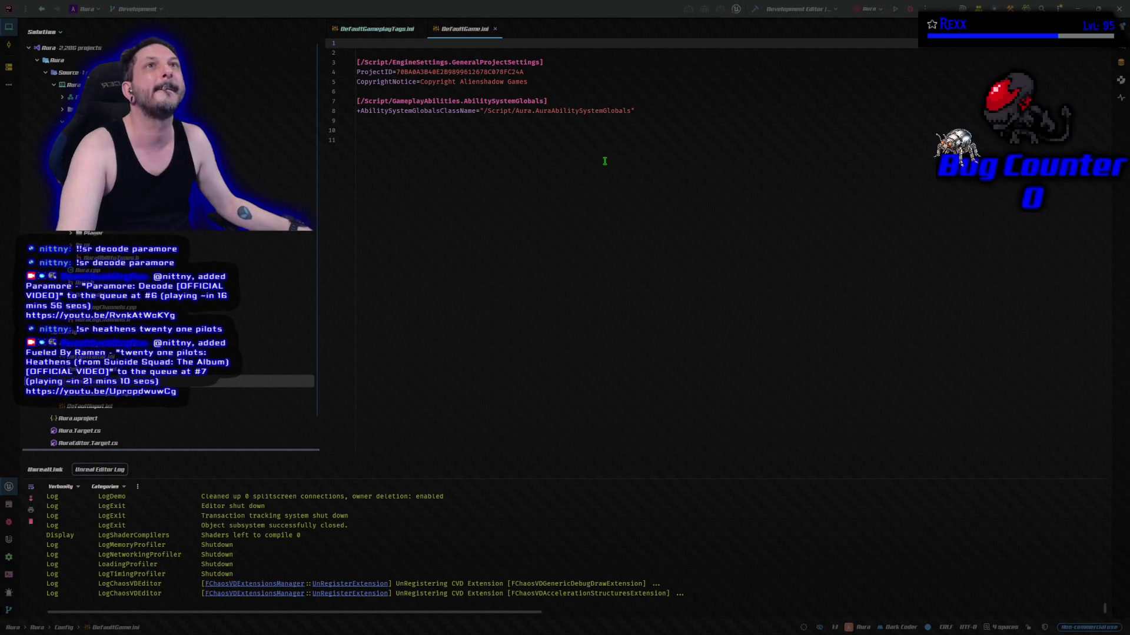
# Insert +GameplayCueNotifyPaths=/Game/Blueprints/AbilitySystem/GameplayCueNotifies under AbilitySystemGlobals, then open DefaultEngine.ini
pyautogui.click(655, 111)
pyautogui.press('Return')
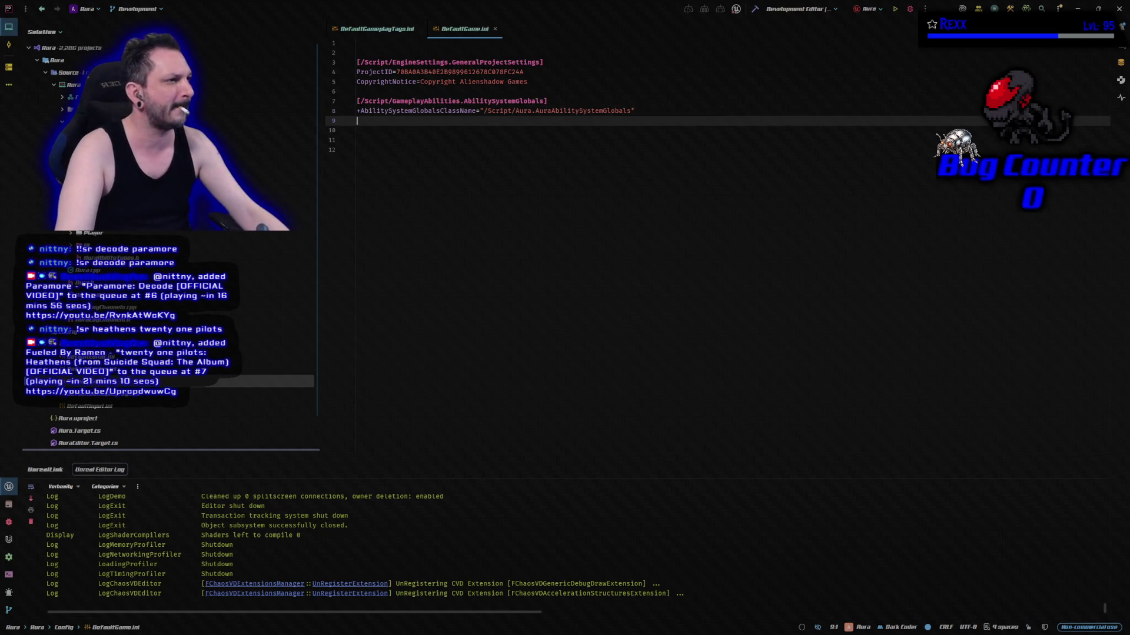
pyautogui.write('+GameplayCueNotifyPaths=/Game/Blueprints/AbilitySystem/GameplayCueNotifies')
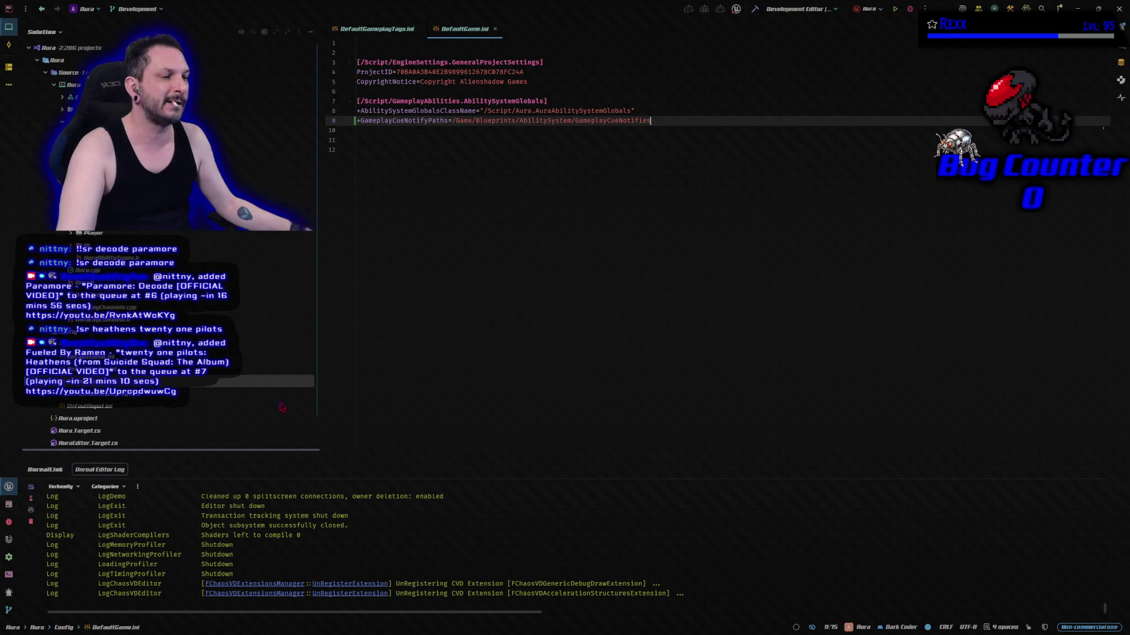
pyautogui.click(88, 369)
pyautogui.press('Return')
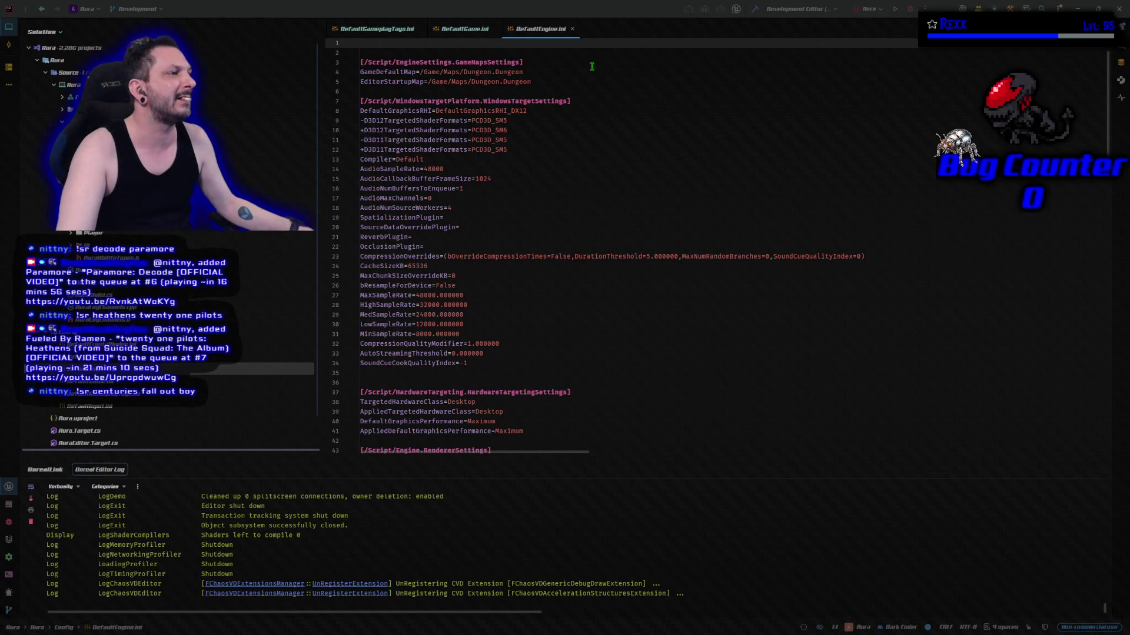
# Add a [ConsoleVariables] section with net.MaxRPCPerNetUpdate=10 atop DefaultEngine.ini and build the project
pyautogui.click(371, 45)
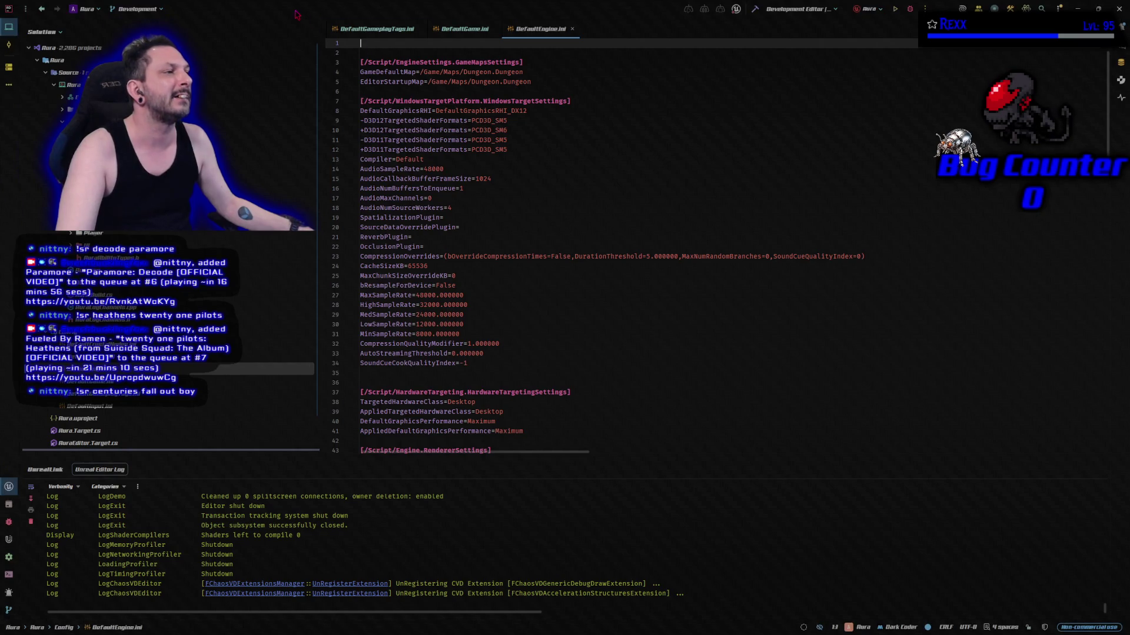
pyautogui.press('Return')
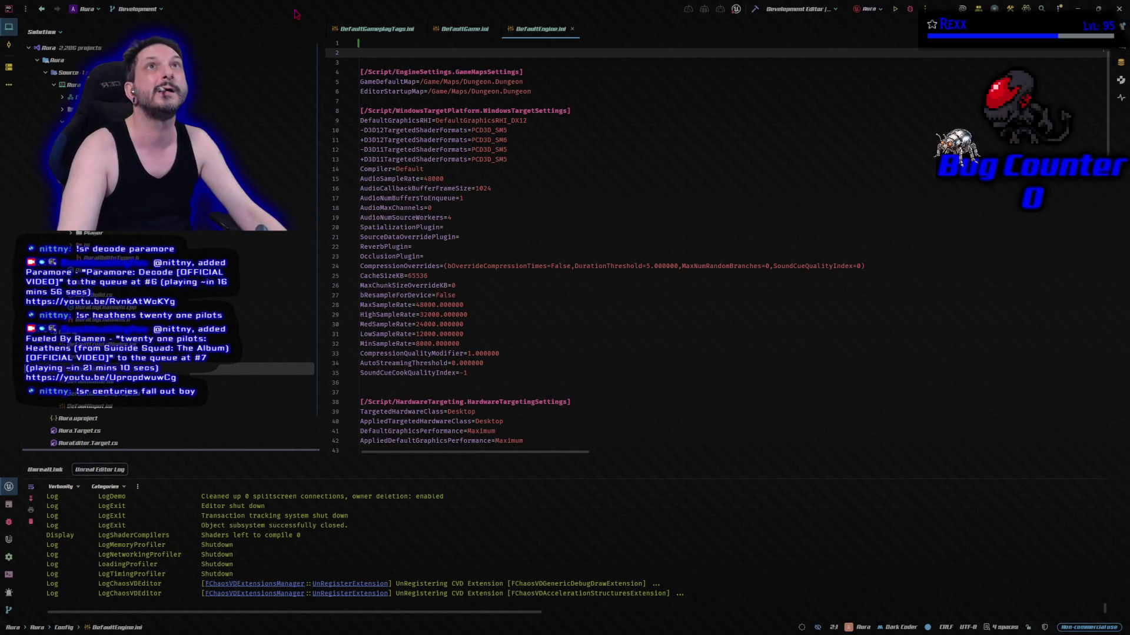
pyautogui.write('[ConsoleVariables] net.MaxRPCPerNetUpdate=10')
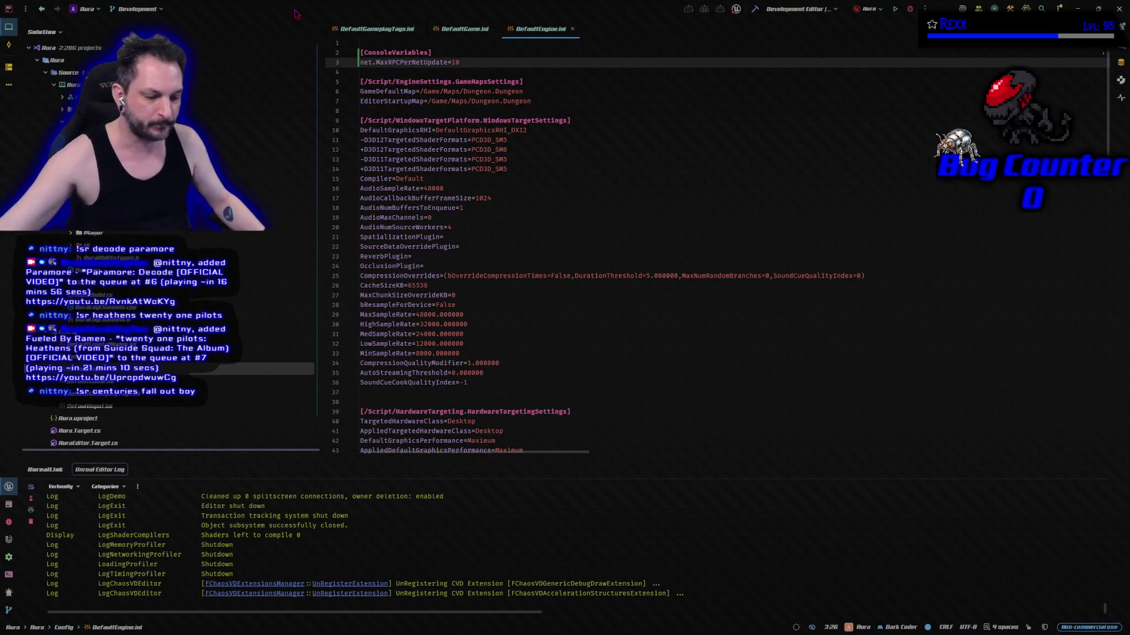
pyautogui.hotkey('ctrl', 'shift', 'b')
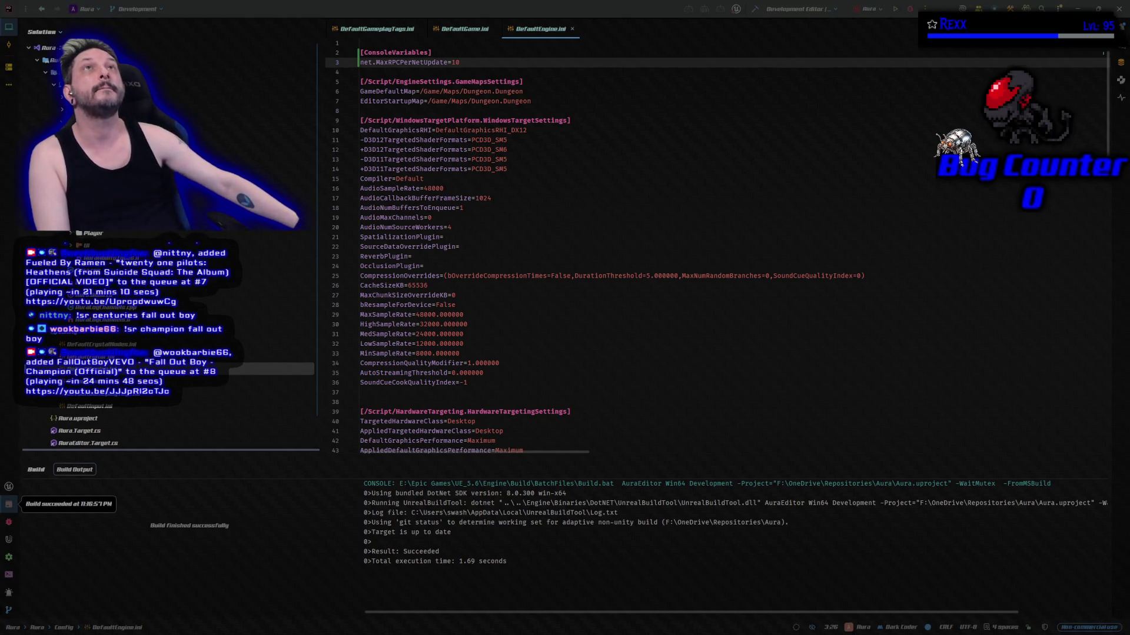
# Rebuild the project and switch to the relaunched Unreal Editor
pyautogui.hotkey('ctrl', 'shift', 'b')
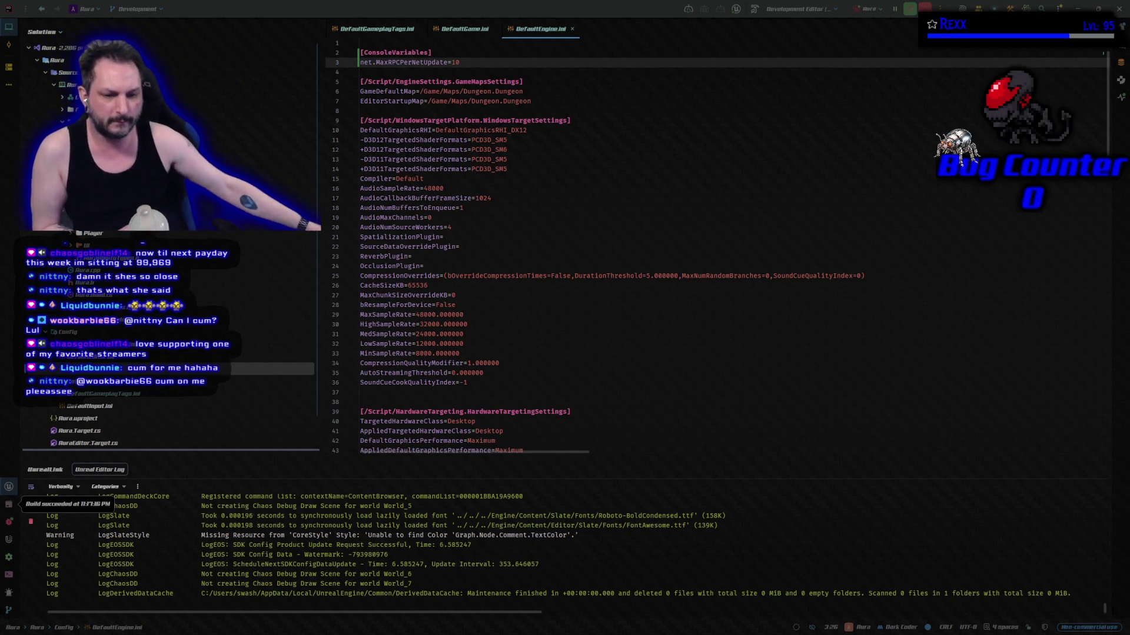
pyautogui.hotkey('alt', 'Tab')
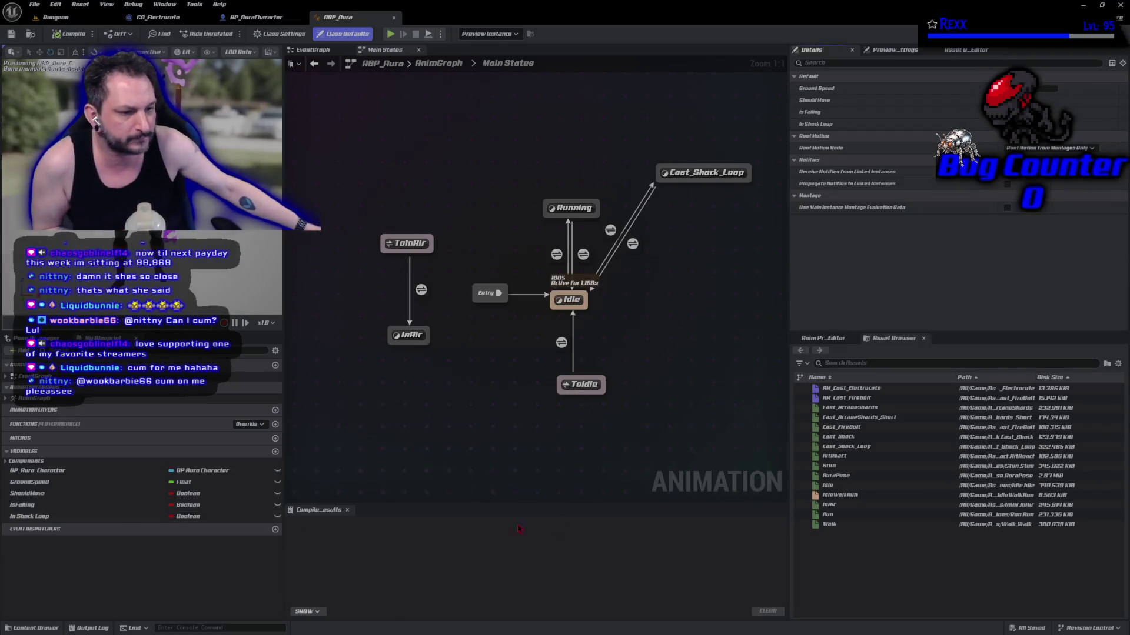
# In GA_Electrocute's event graph, move the In Shock Loop node left beside the others and save
pyautogui.click(282, 22)
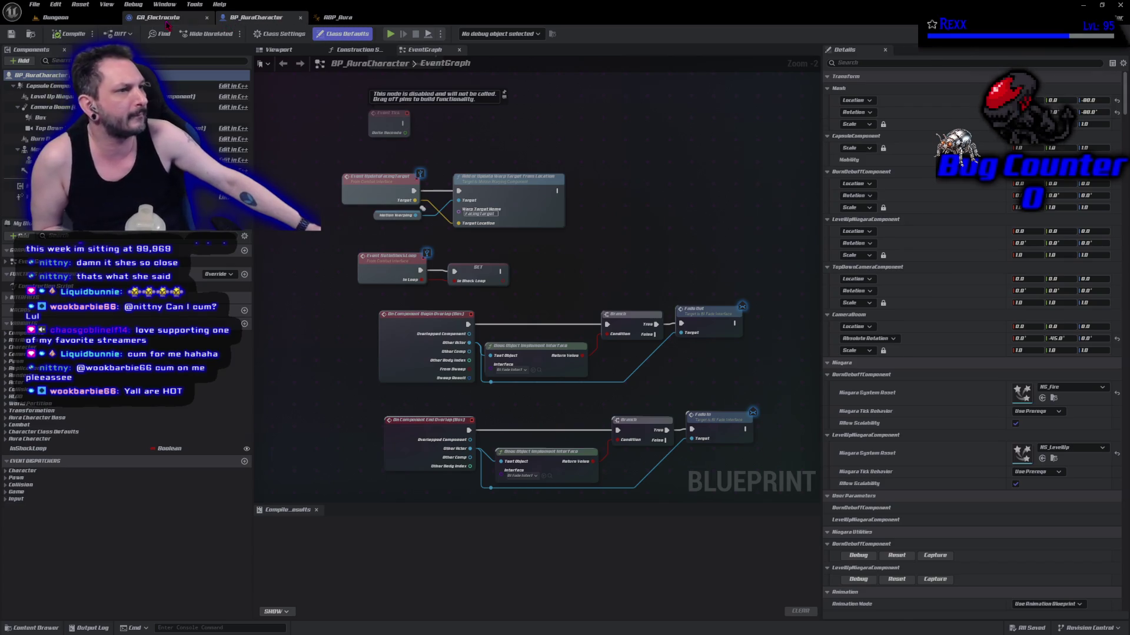
pyautogui.click(170, 17)
pyautogui.scroll(4, 369, 379)
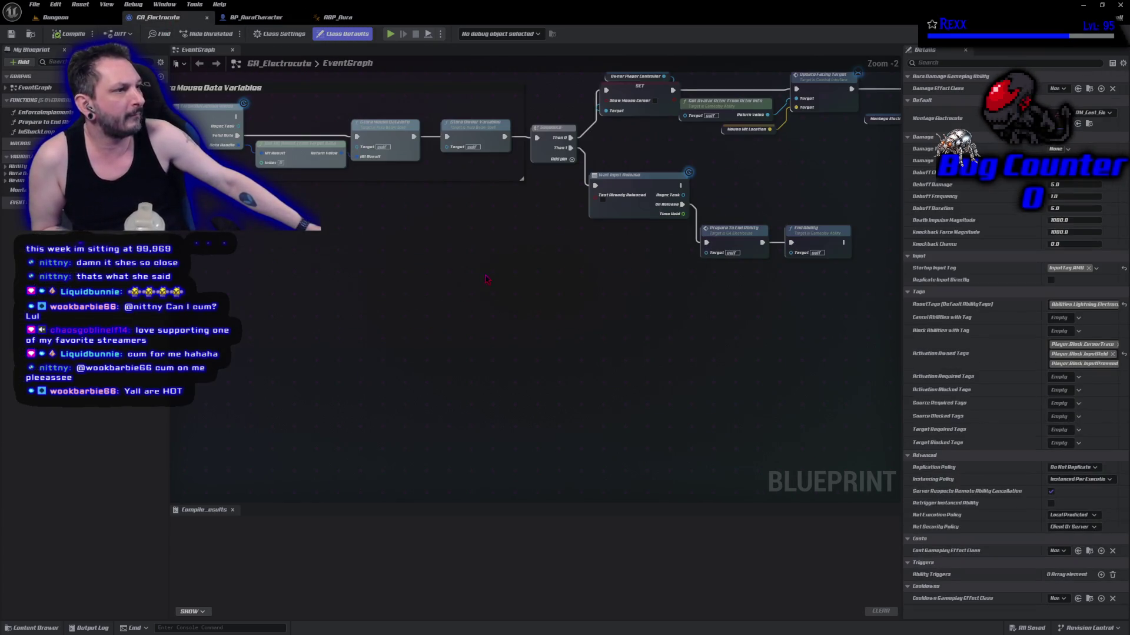
pyautogui.moveTo(823, 177); pyautogui.dragTo(690, 195)
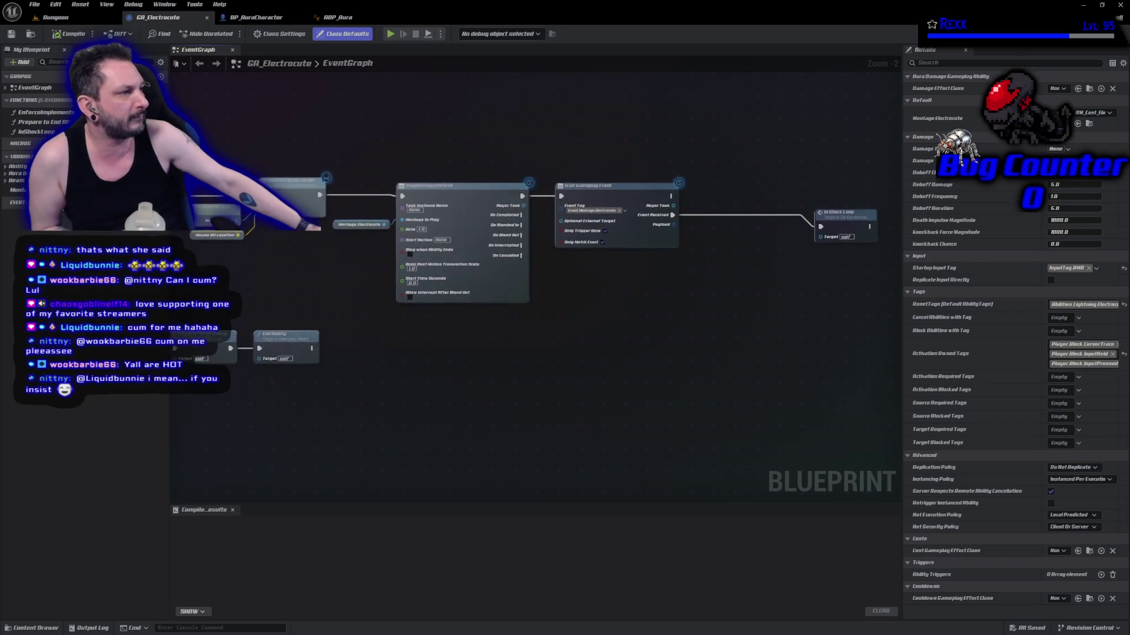
pyautogui.moveTo(850, 212); pyautogui.dragTo(717, 202)
pyautogui.moveTo(176, 488); pyautogui.dragTo(481, 431)
pyautogui.hotkey('ctrl', 's')
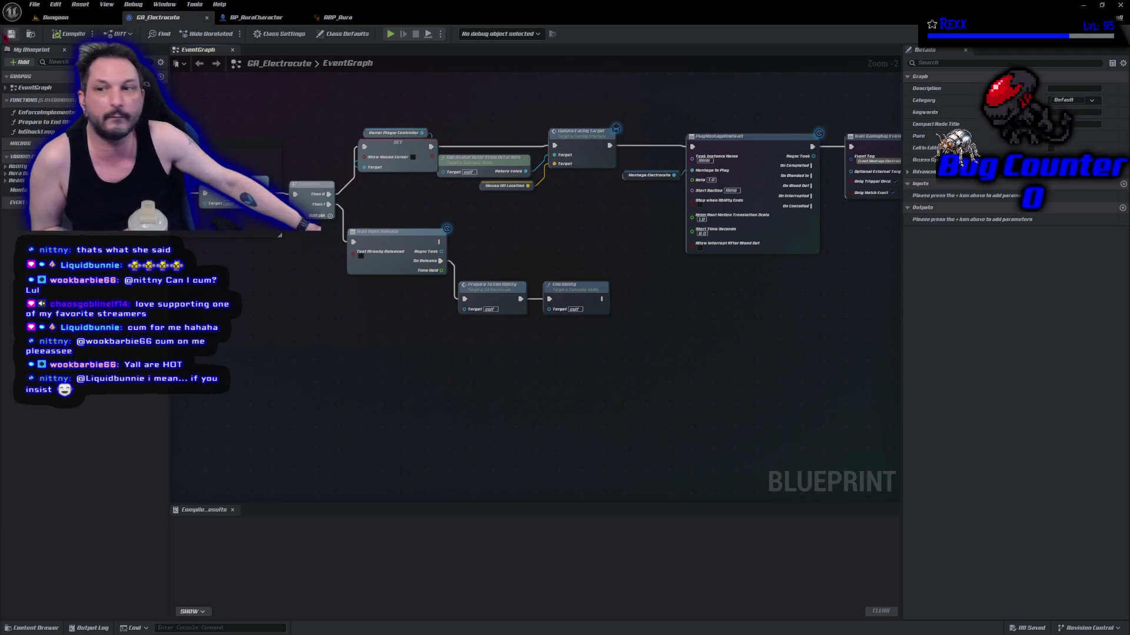
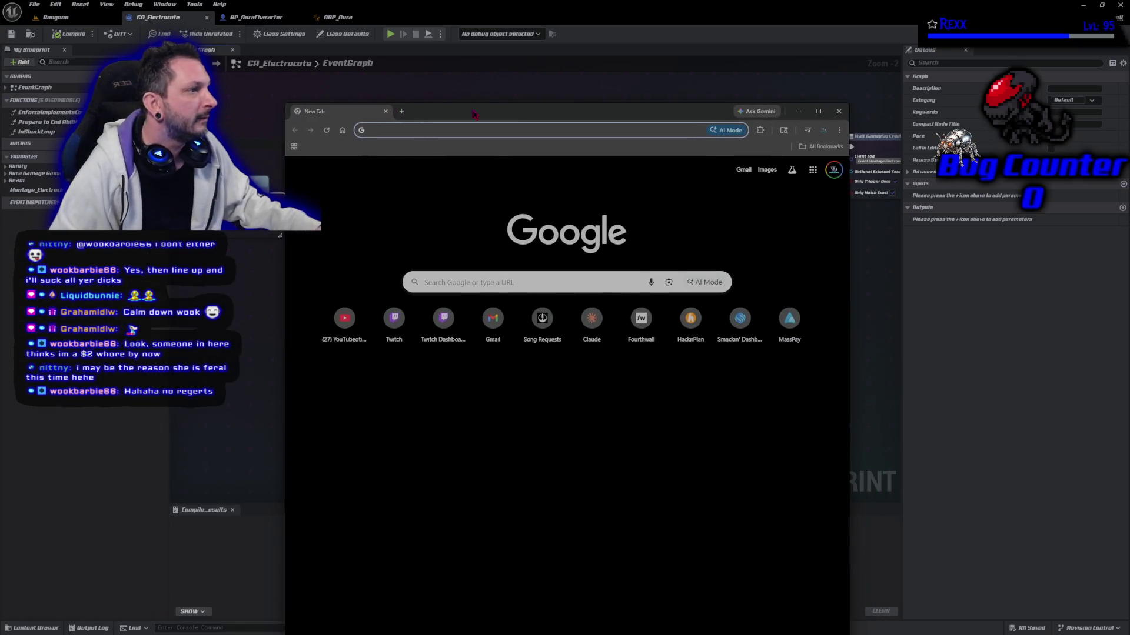
# Bring the Chrome window with PsychOdyssey Episode 17 back over the Unreal editor
pyautogui.doubleClick(478, 112)
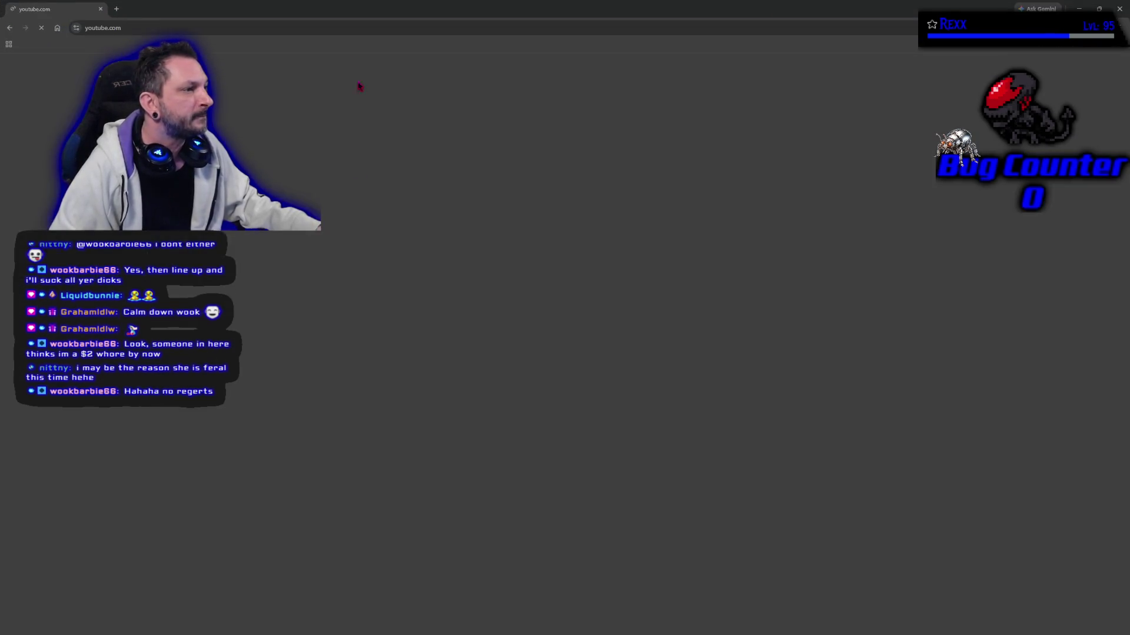
pyautogui.write('youtube.com')
pyautogui.click(344, 215)
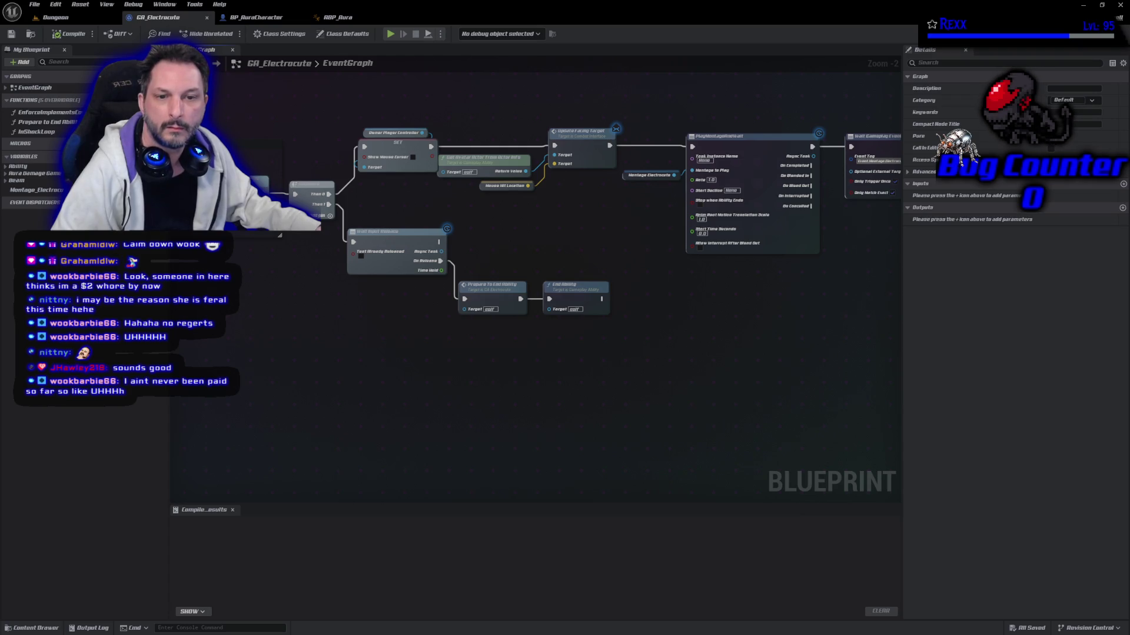
pyautogui.hotkey('alt', 'Tab')
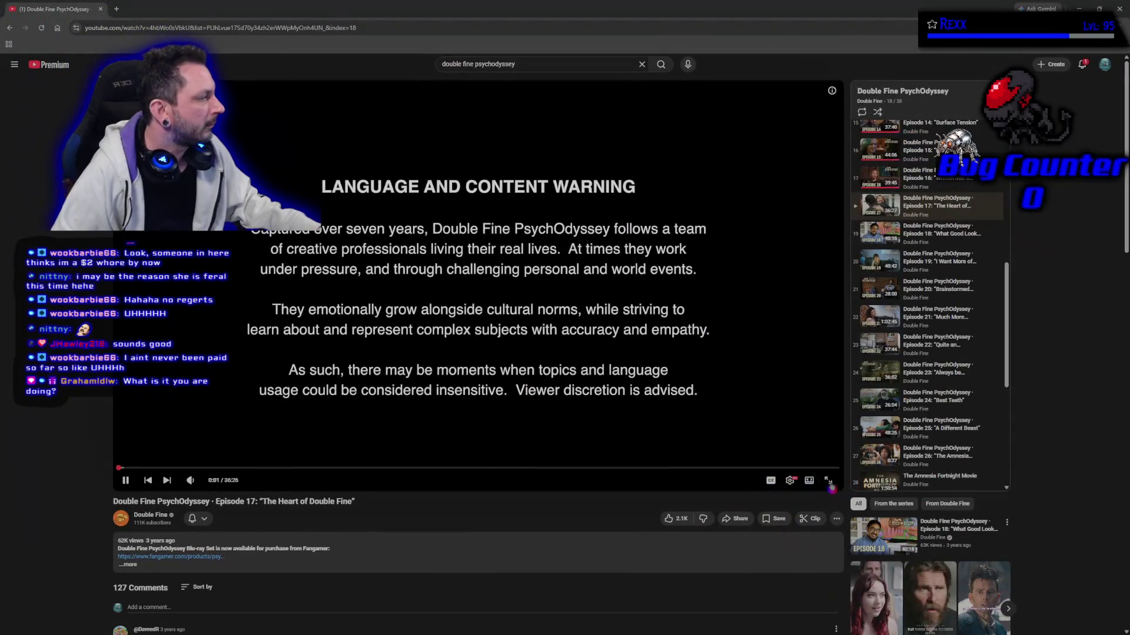
# Put Episode 17 fullscreen and resume playing the documentary
pyautogui.click(826, 479)
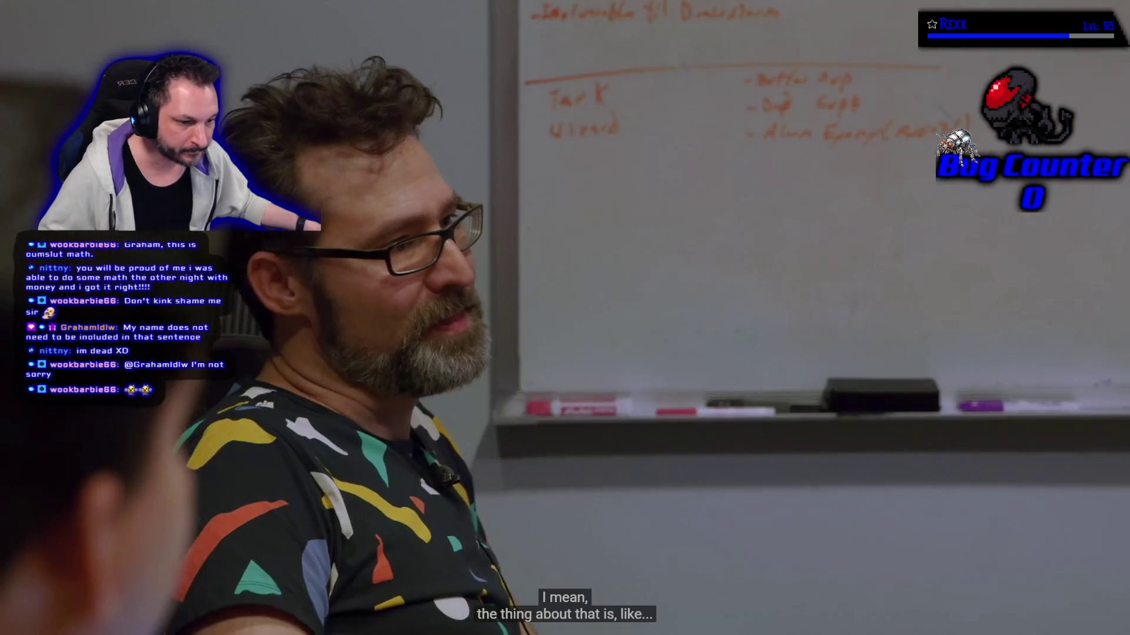
pyautogui.moveTo(167, 514)
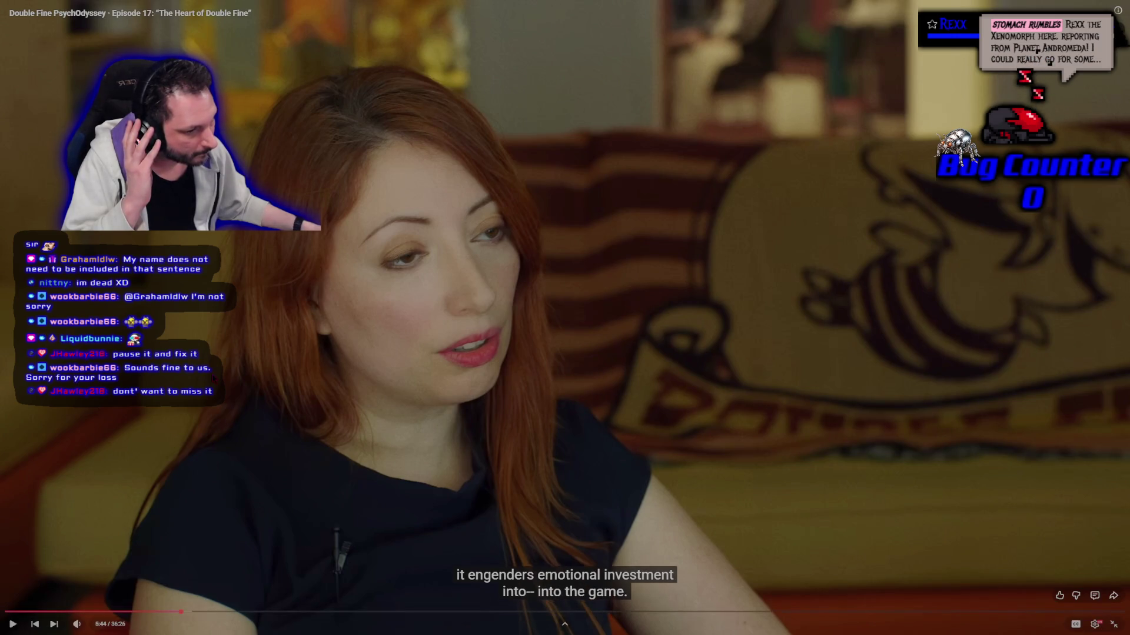
pyautogui.press('space')
pyautogui.press('space')
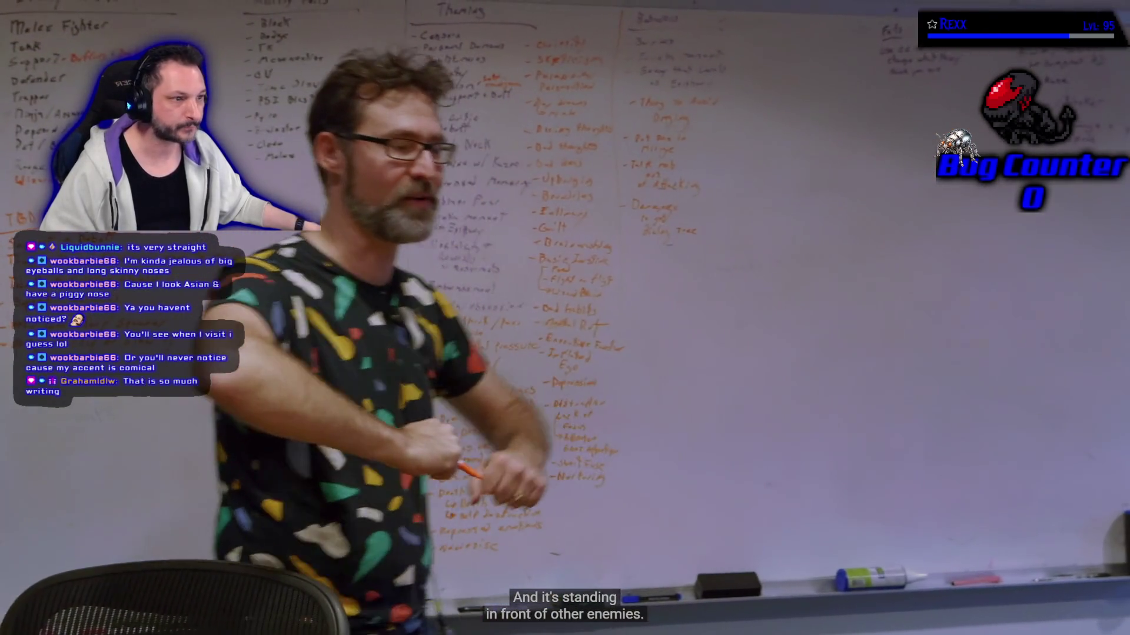
# Pause and resume the episode to comment, leaving it held around 4:23
pyautogui.moveTo(465, 277)
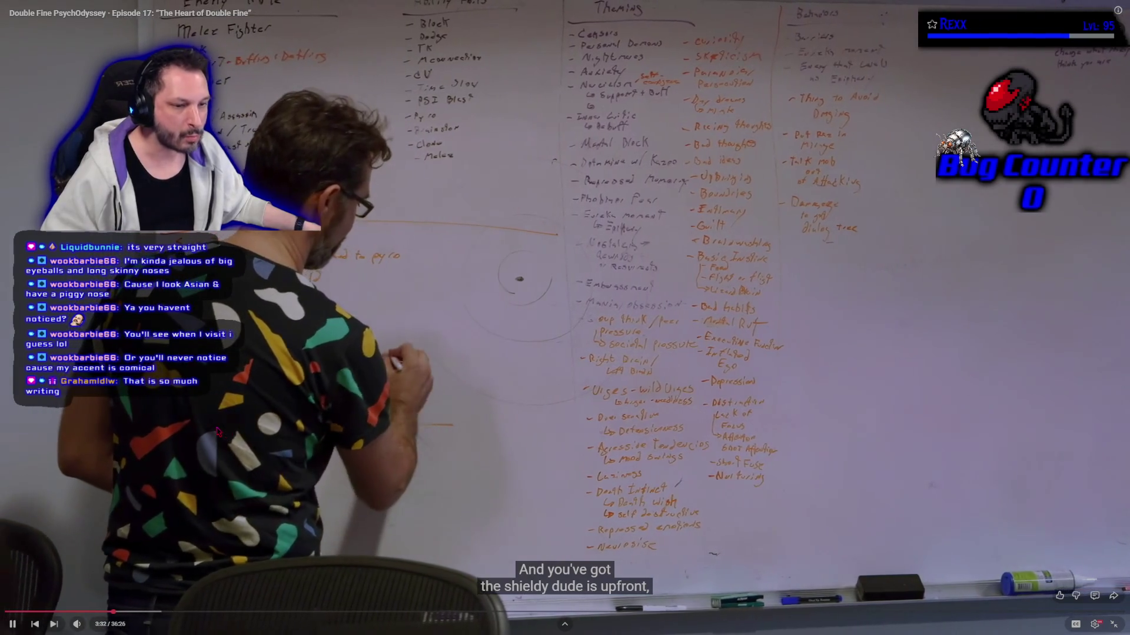
pyautogui.click(217, 431)
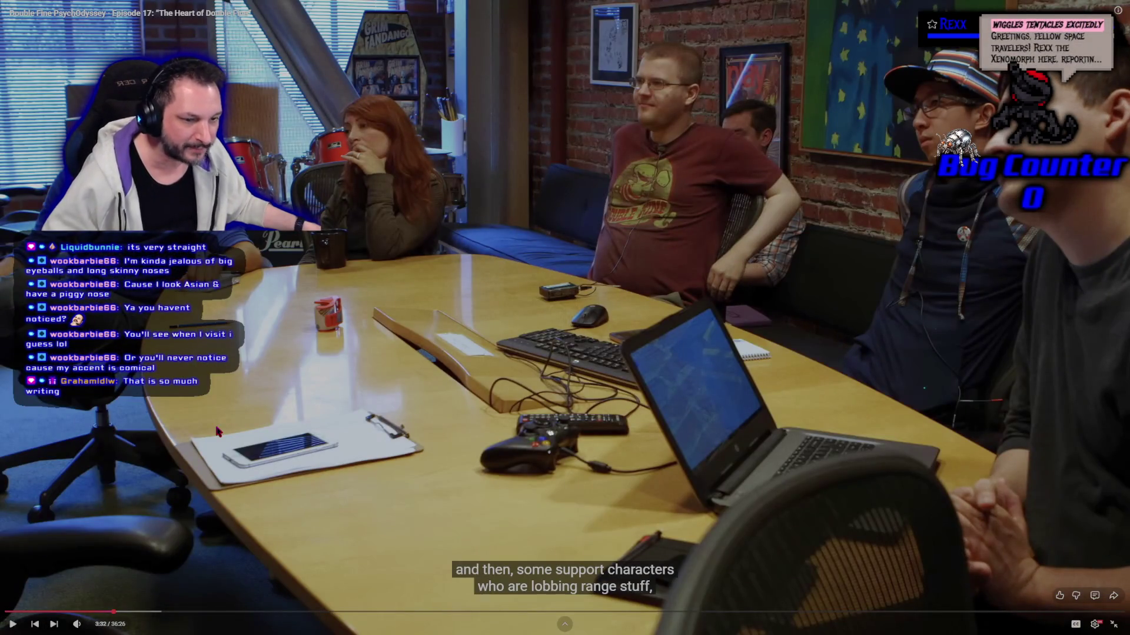
pyautogui.click(217, 431)
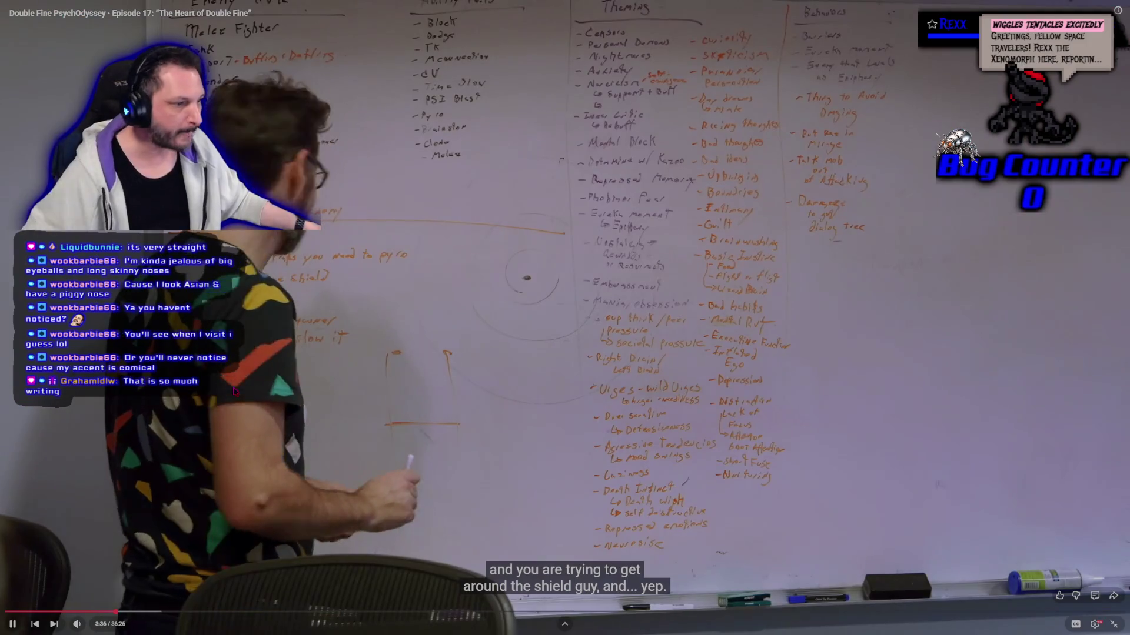
pyautogui.click(233, 389)
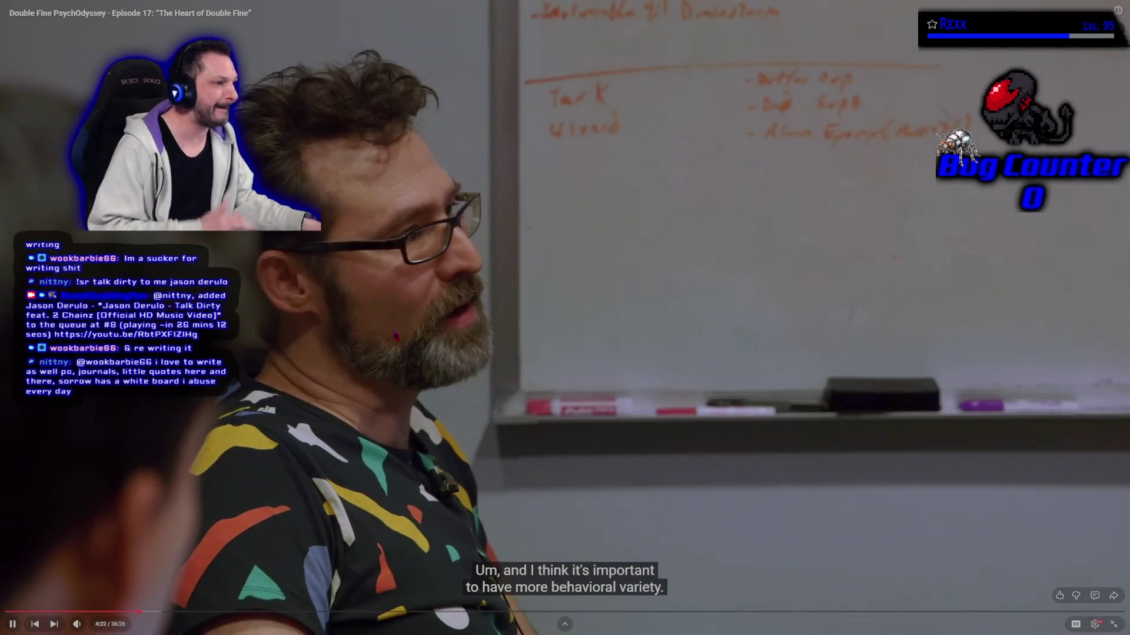
pyautogui.click(394, 336)
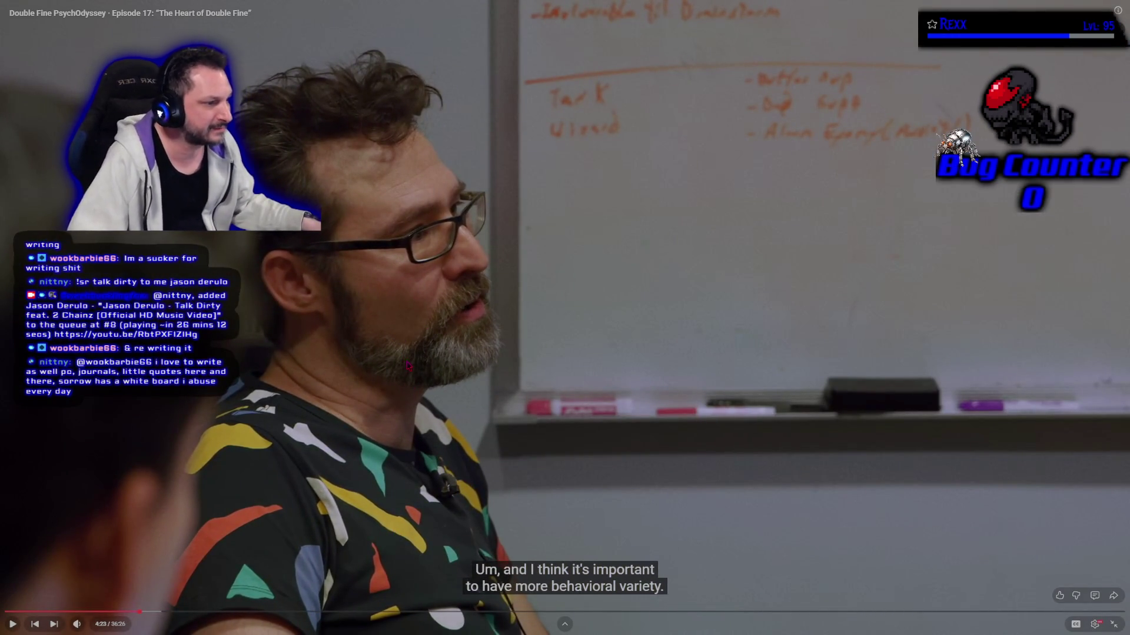
# Resume the episode from 4:23 and pause around 7:30 on the ink-water level prototype
pyautogui.click(599, 304)
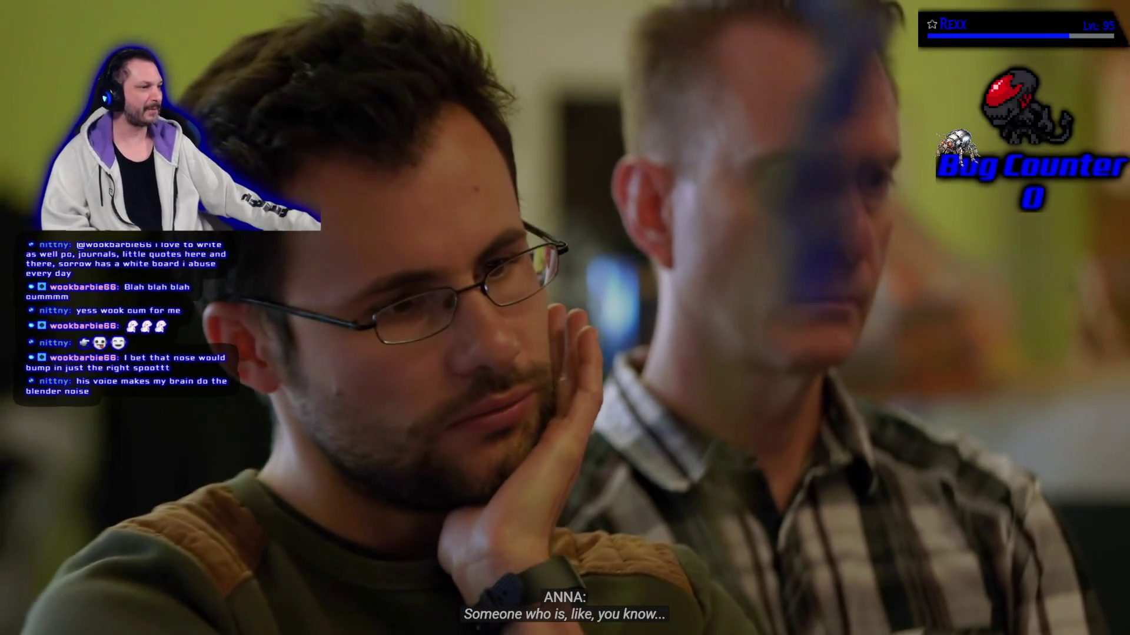
pyautogui.moveTo(434, 159)
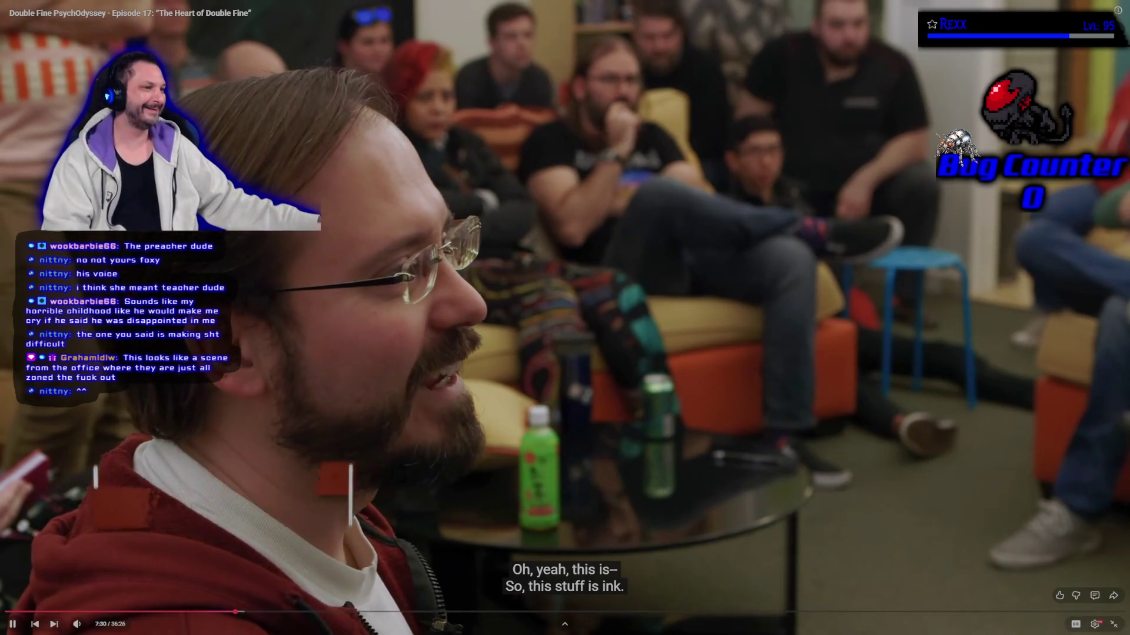
pyautogui.press('space')
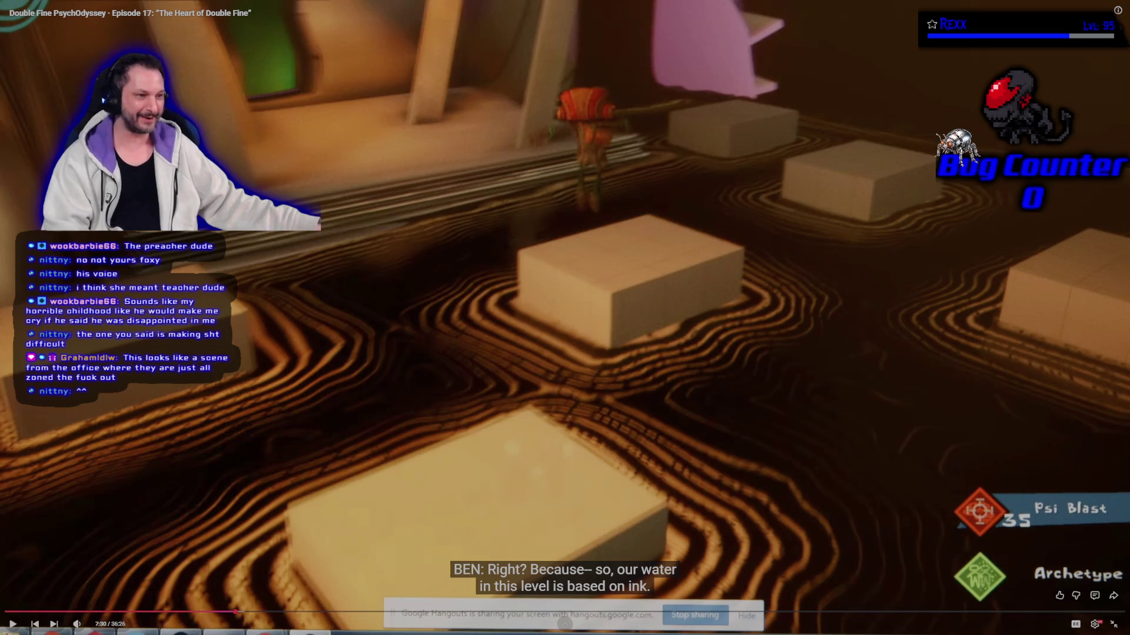
# Play the episode briefly, pause it, then open a new Chrome window with Google search
pyautogui.press('space')
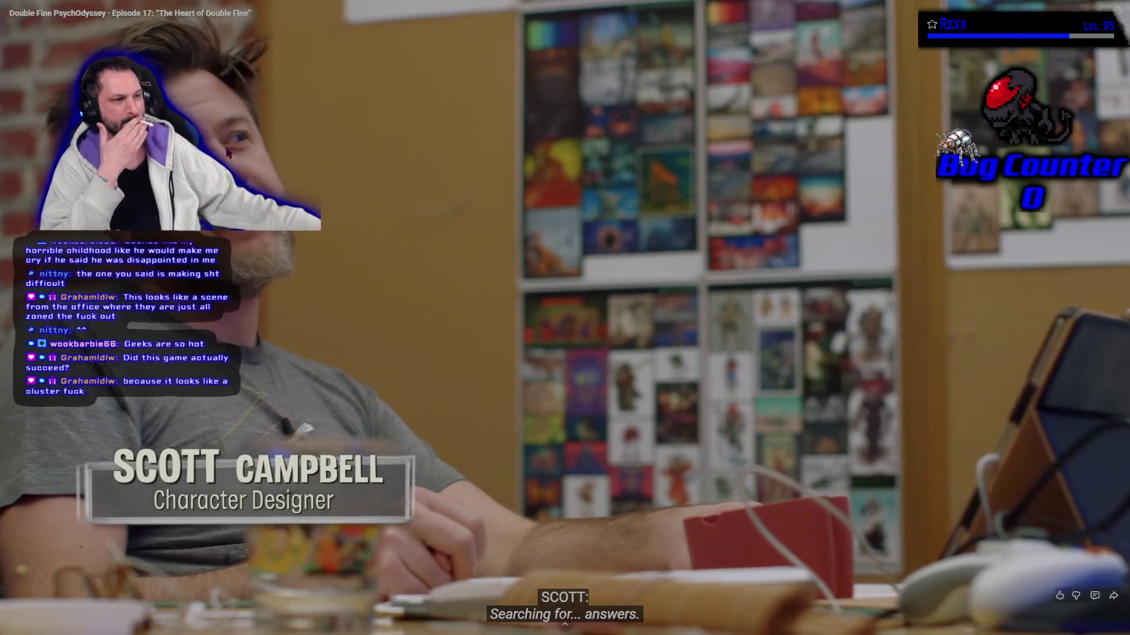
pyautogui.press('space')
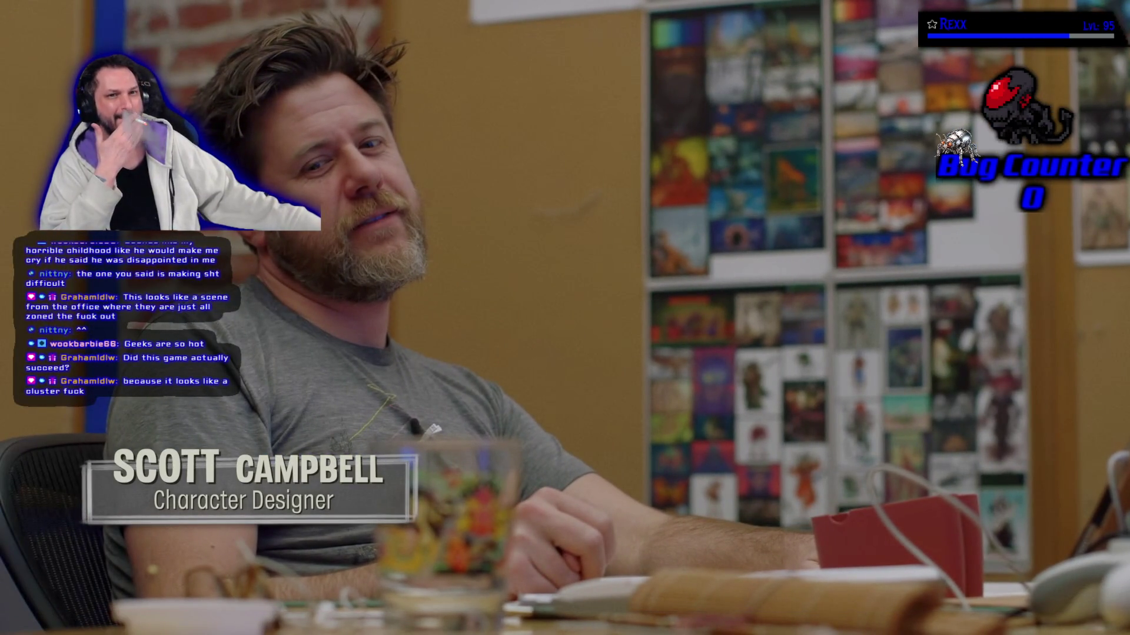
pyautogui.hotkey('ctrl', 'n')
pyautogui.click(557, 235)
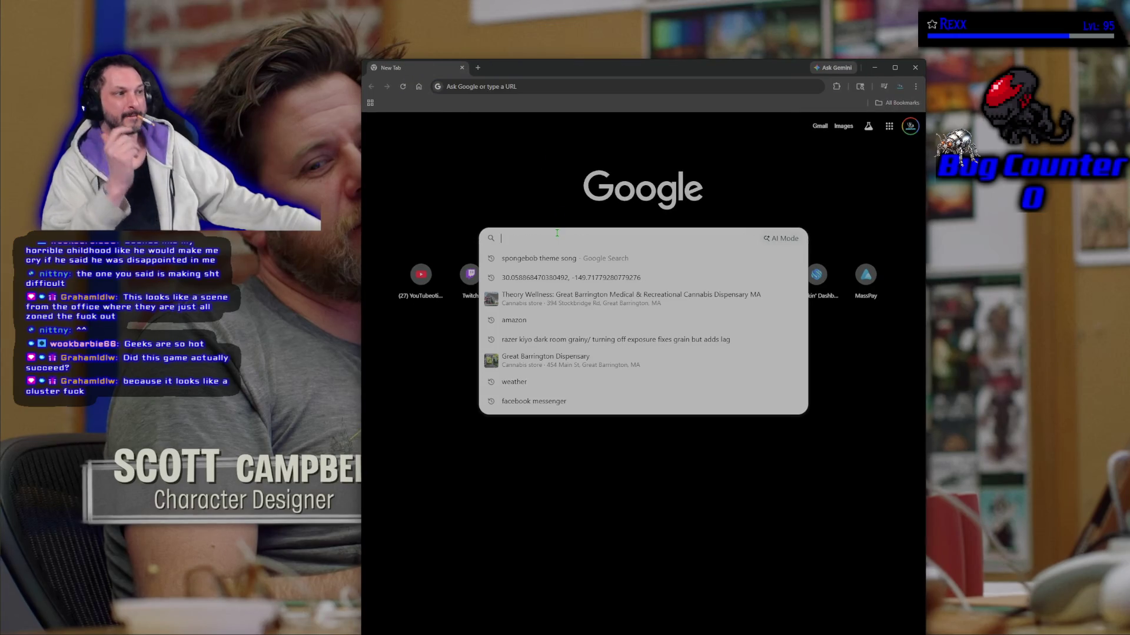
# Search Google for 'psychonauts 2 sales' and expand the AI Overview of sales figures
pyautogui.write('p')
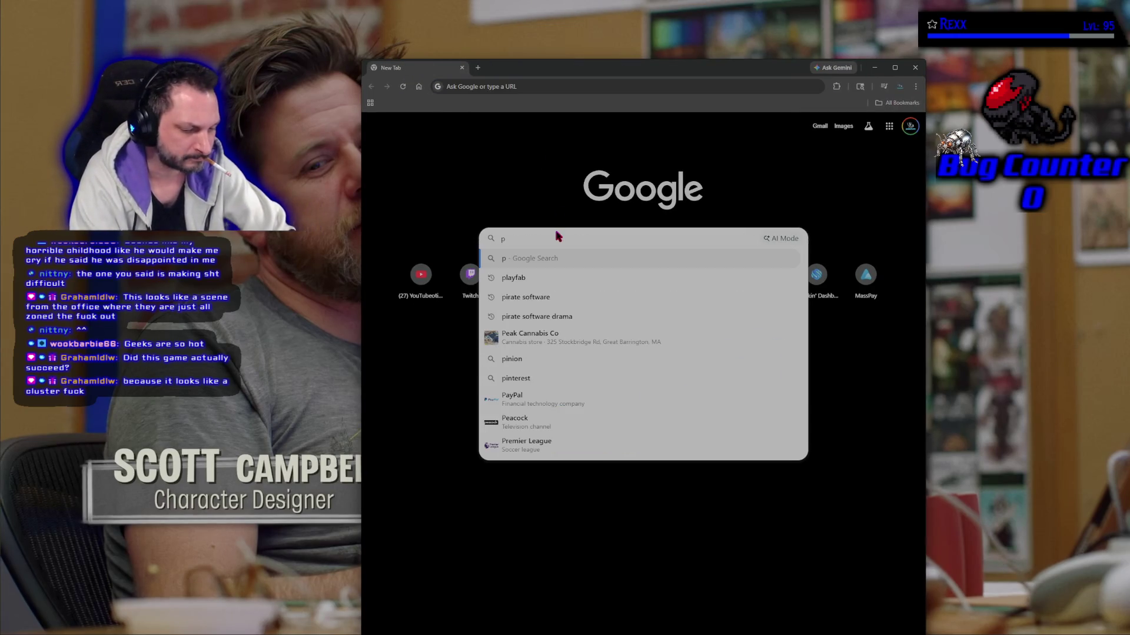
pyautogui.write('sychonauts 2')
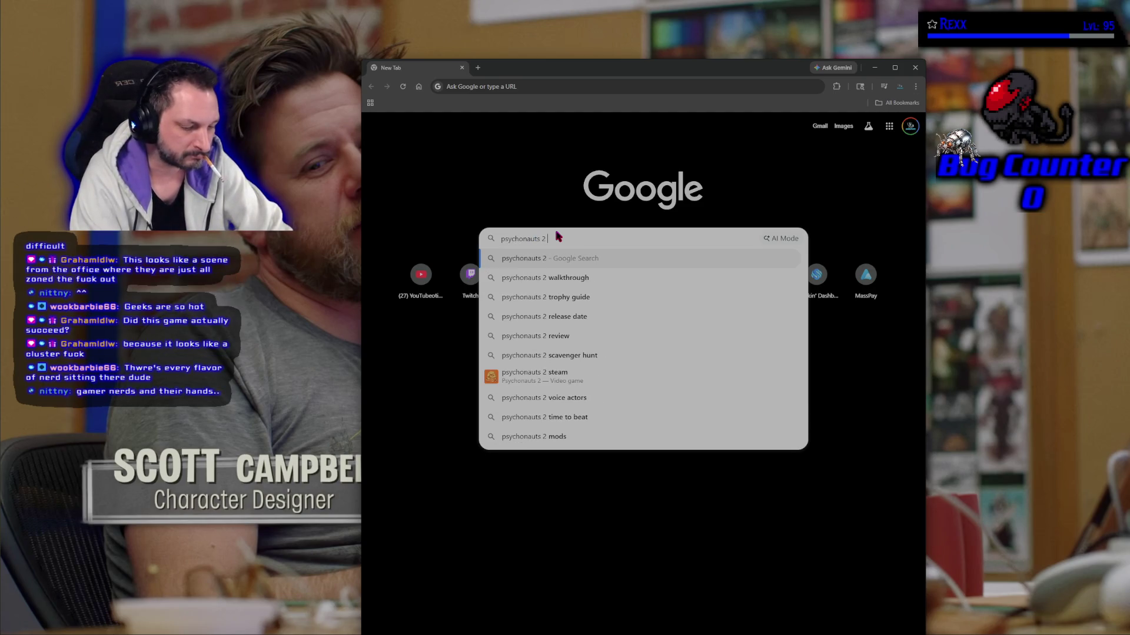
pyautogui.write(' sales')
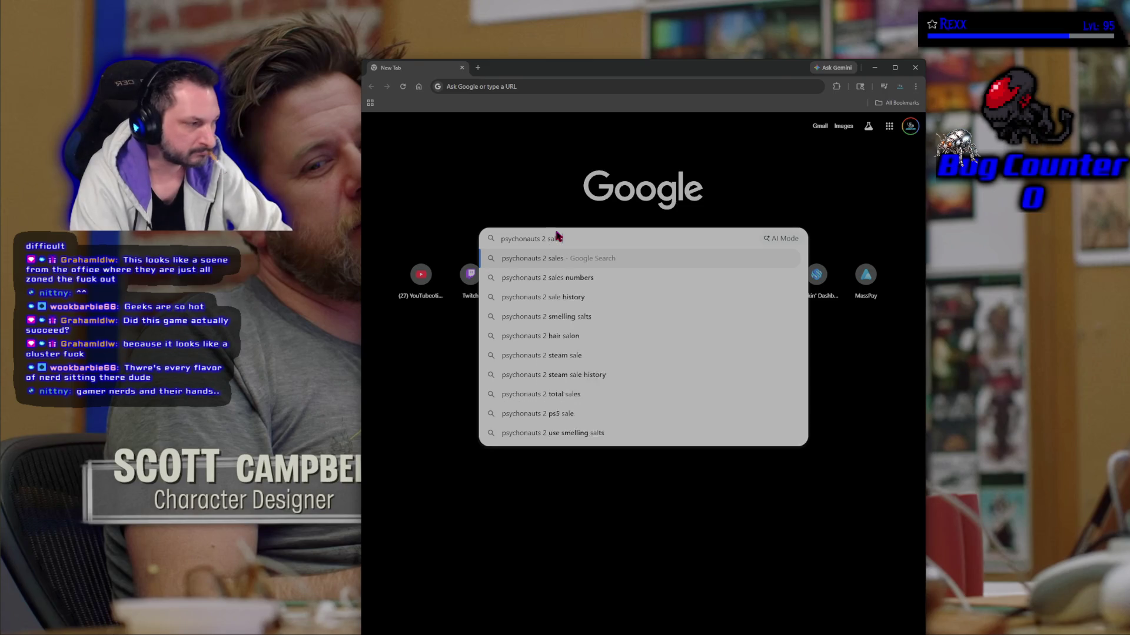
pyautogui.press('Return')
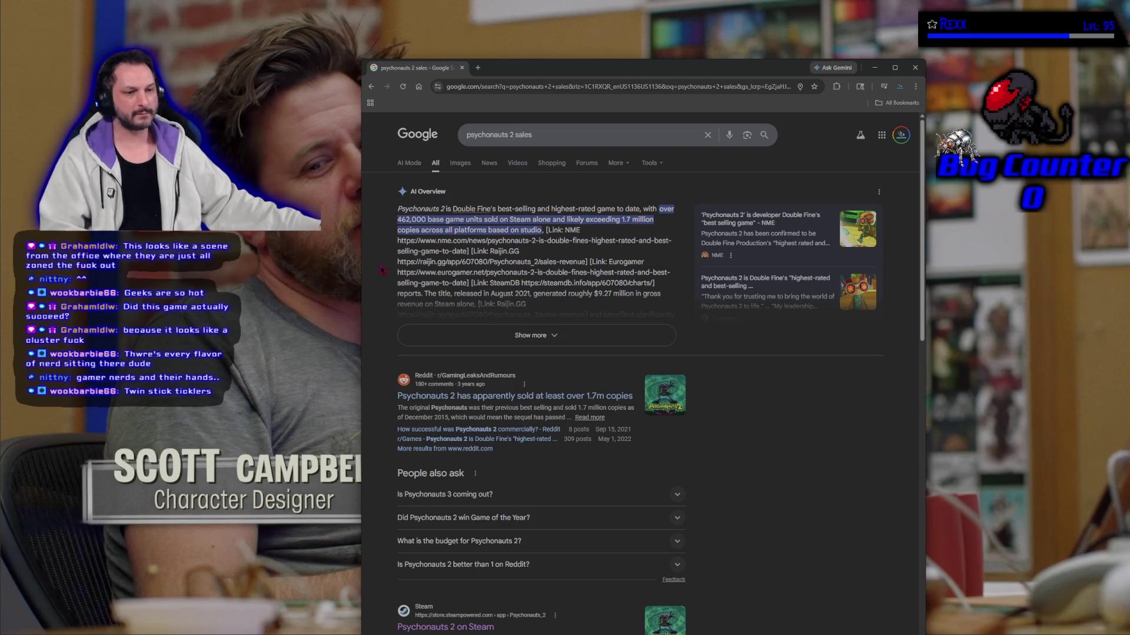
pyautogui.click(412, 335)
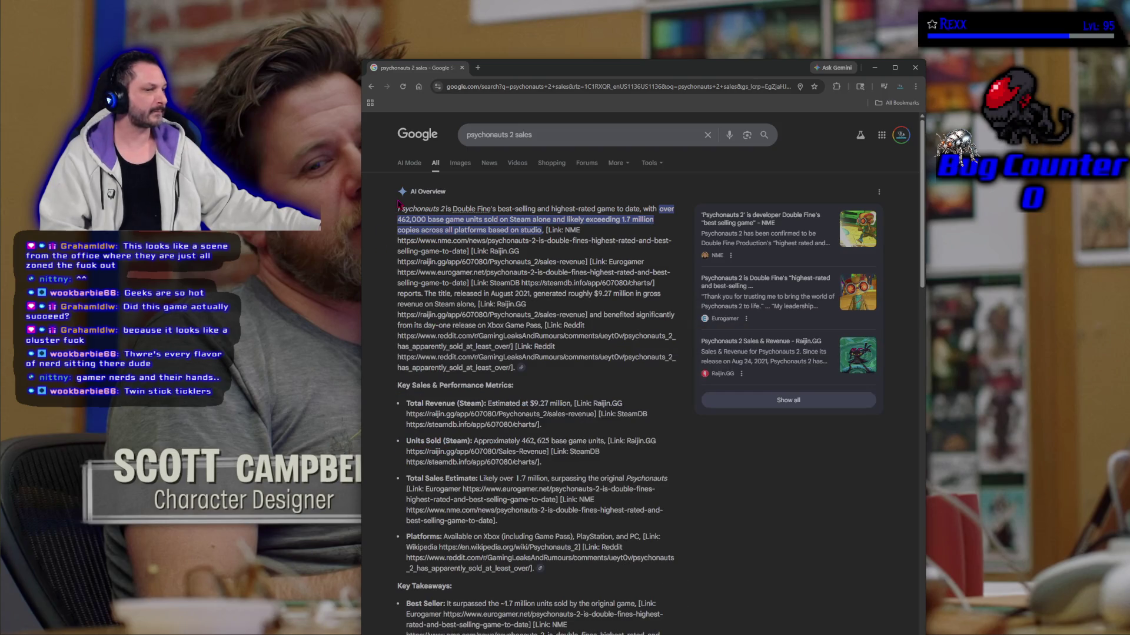
# Close the Google results window to return to the episode at about 7:53
pyautogui.click(463, 68)
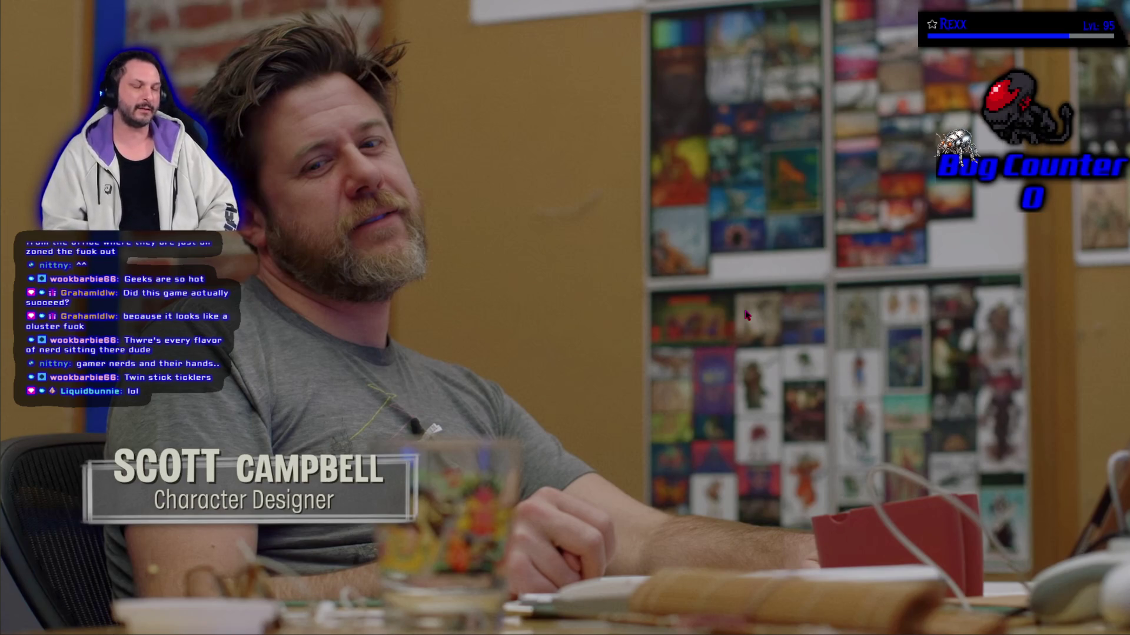
# Resume Episode 17 from 7:53 and let it play to about 8:22
pyautogui.moveTo(615, 299)
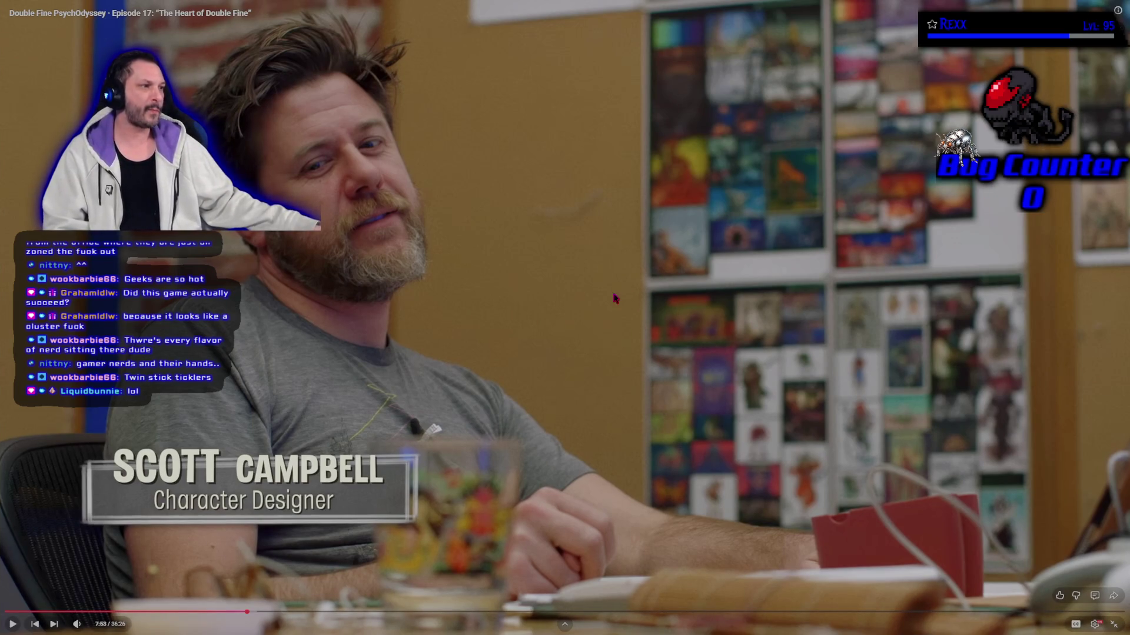
pyautogui.click(569, 345)
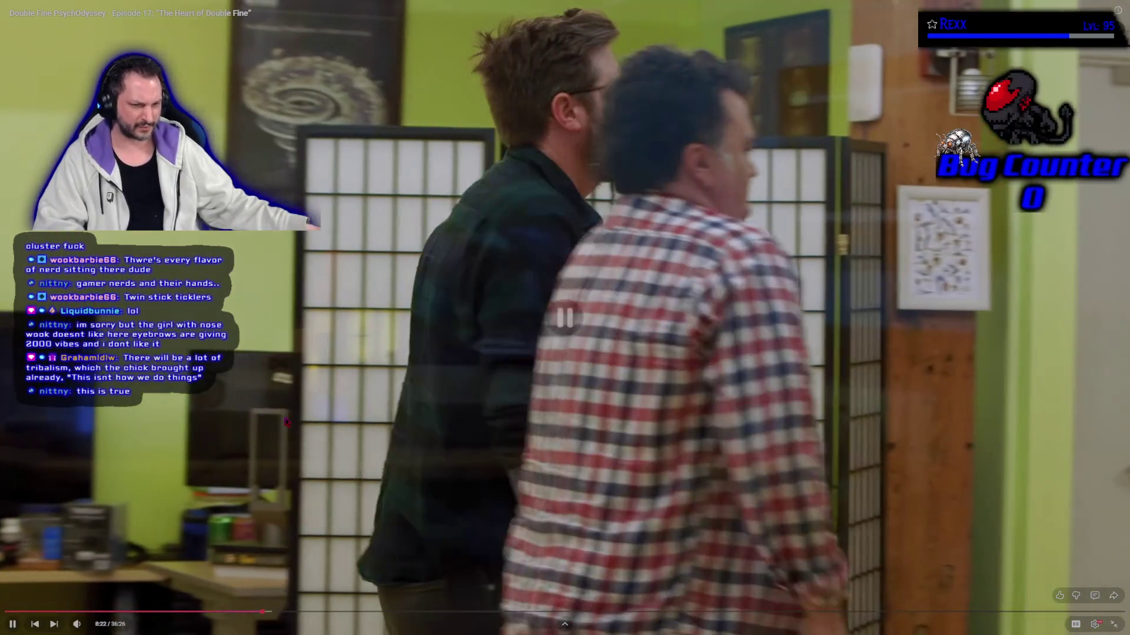
pyautogui.click(285, 421)
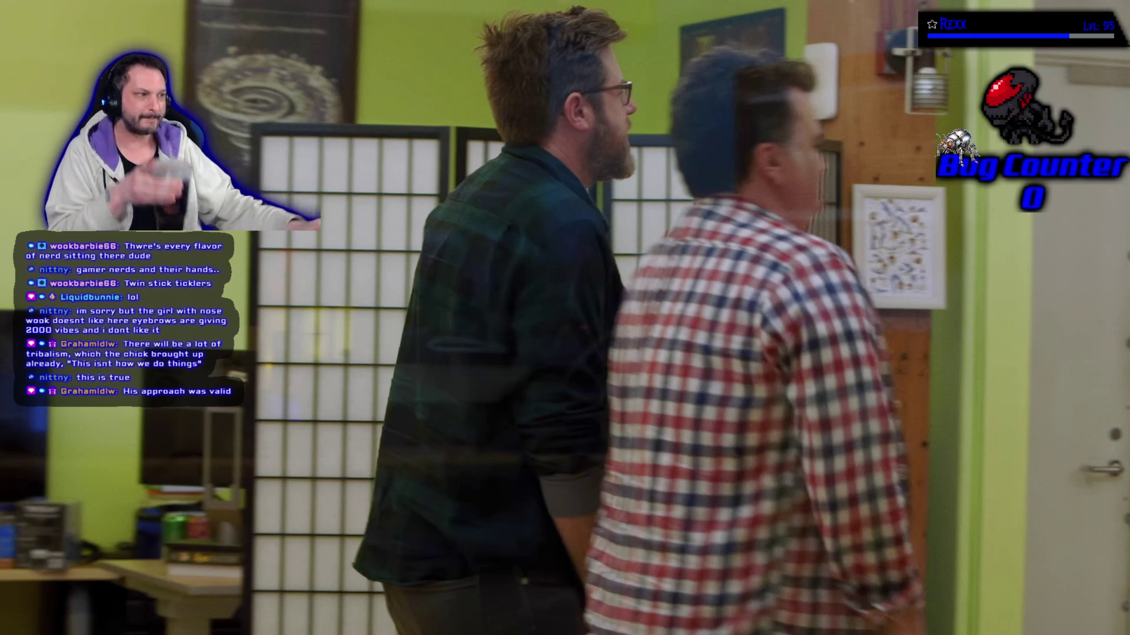
pyautogui.moveTo(207, 275)
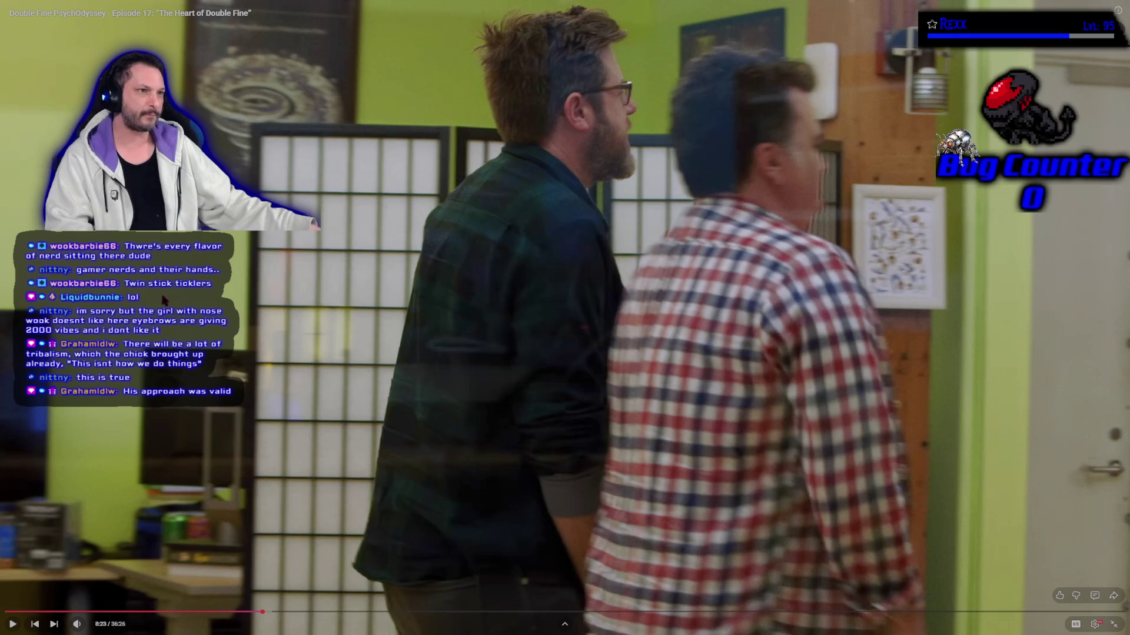
# Resume Episode 17 from 8:23 so it moves on to the conference-table meeting
pyautogui.click(164, 300)
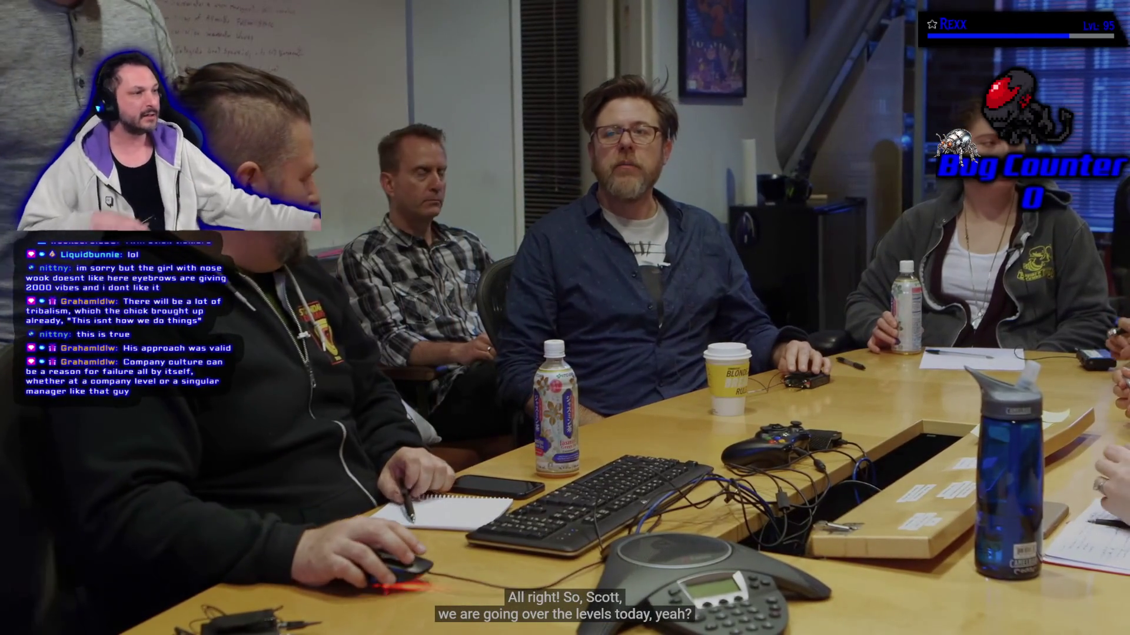
# Pause the episode at about 8:44 on the meeting about going over the levels
pyautogui.press('space')
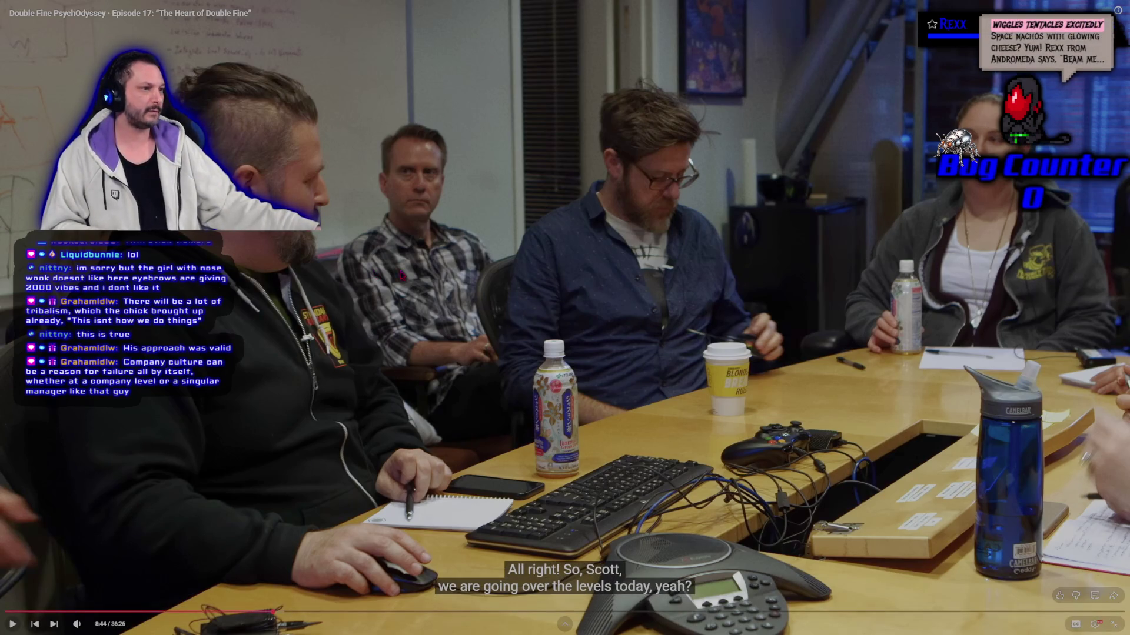
# Play the episode from 8:44 and pause around 9:17 on the 'Yeah! Exactly!' line
pyautogui.click(471, 79)
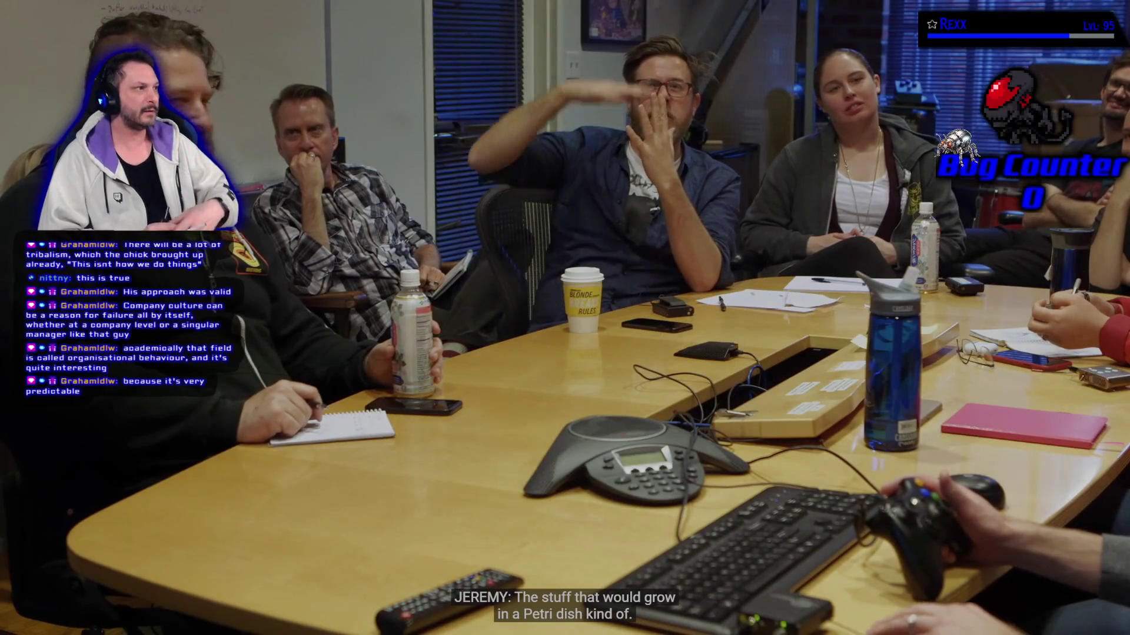
pyautogui.press('space')
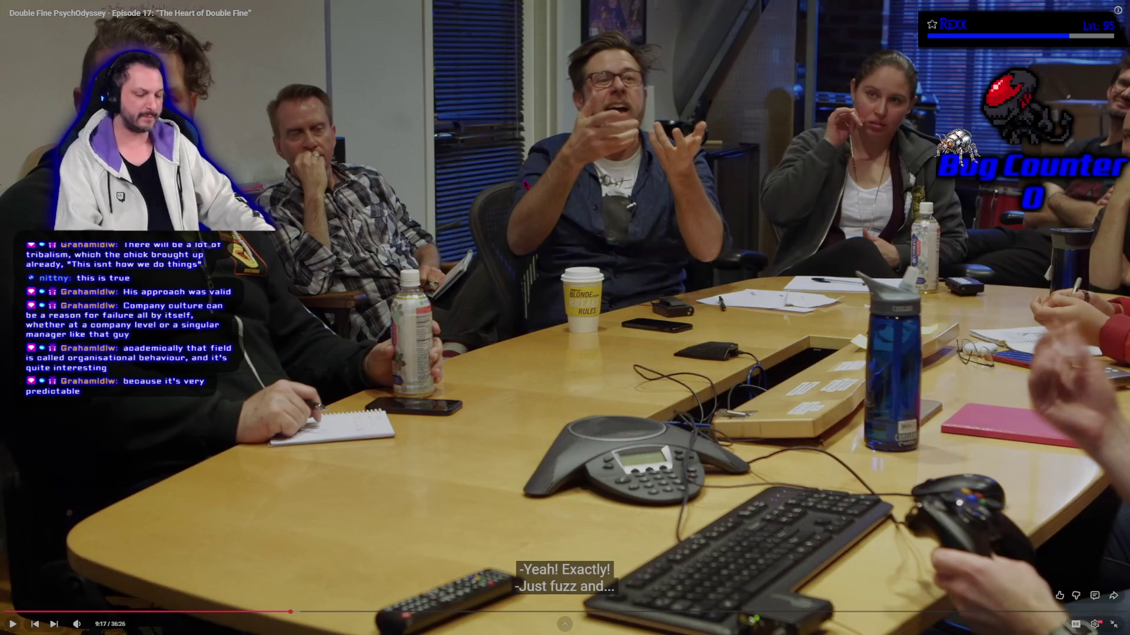